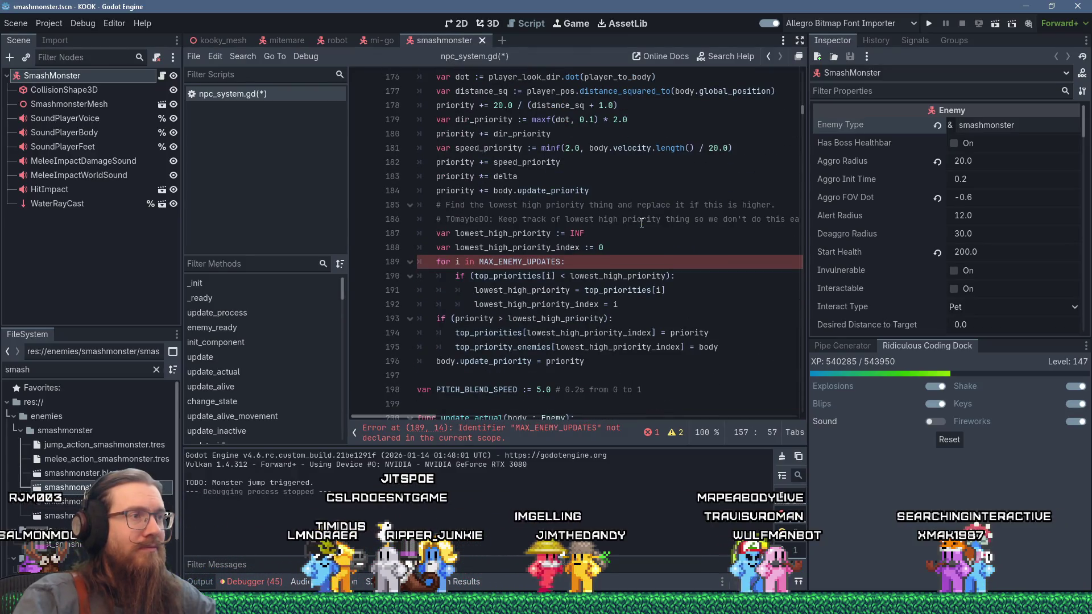
# Scroll through npc_system.gd to locate update_process and its top_priorities loop.
pyautogui.click(627, 251)
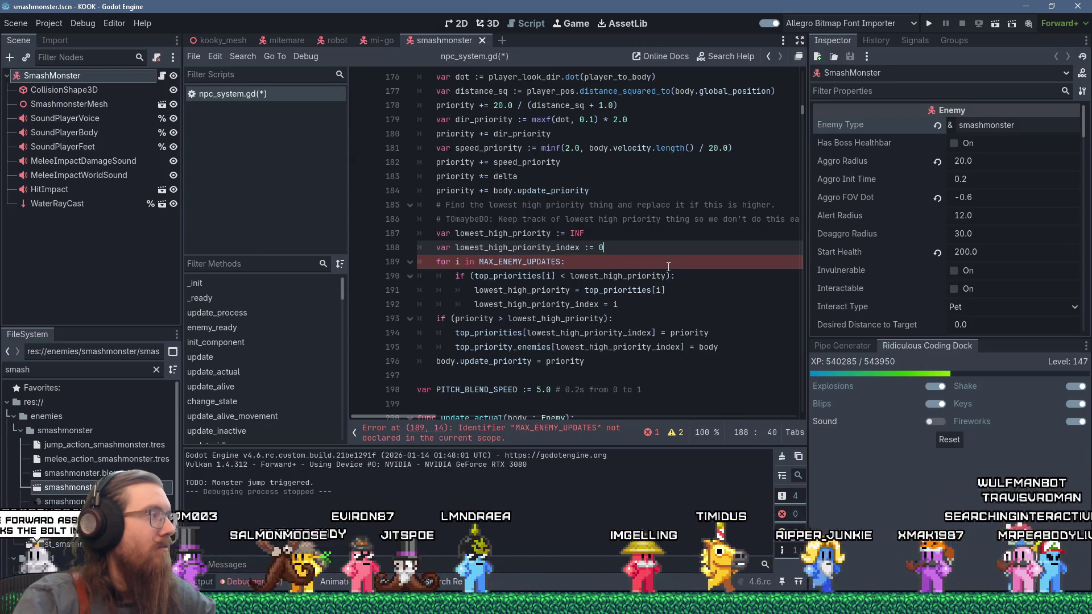
pyautogui.scroll(4, 668, 267)
pyautogui.scroll(20, 668, 267)
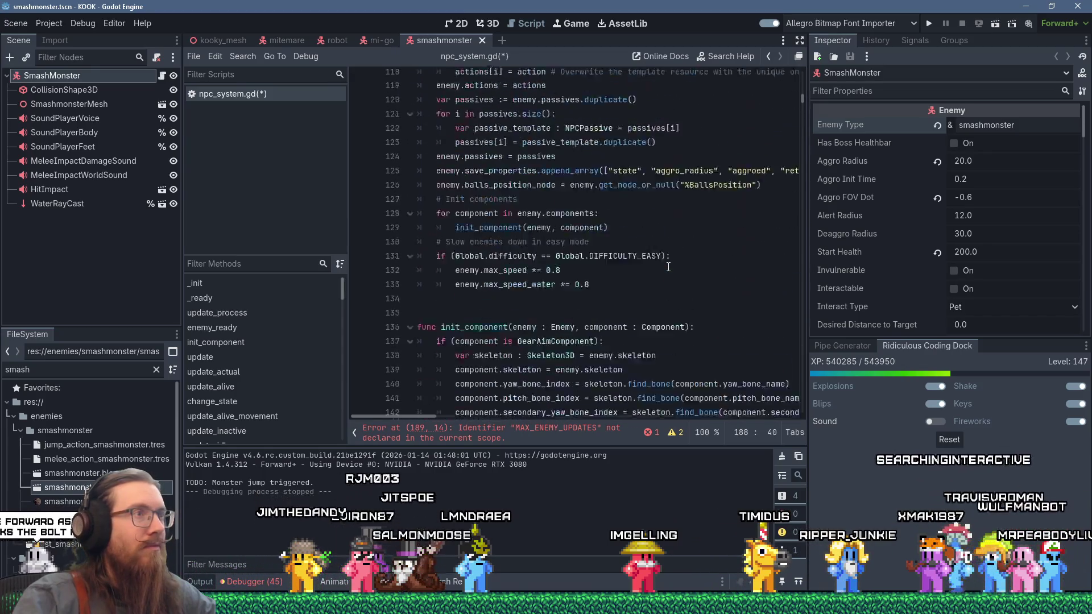
pyautogui.scroll(17, 668, 267)
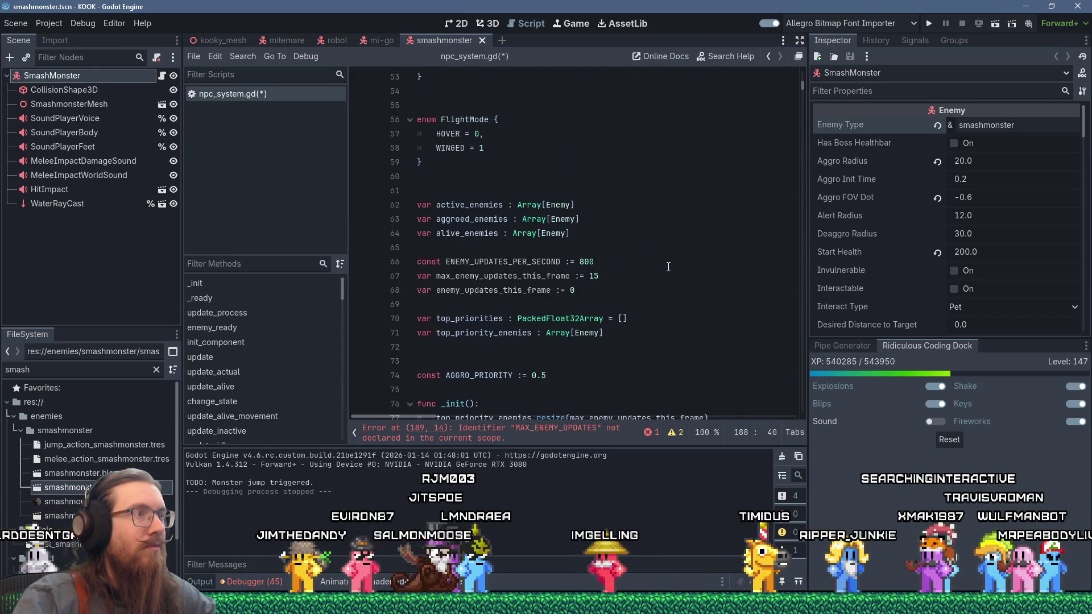
pyautogui.scroll(-20, 668, 267)
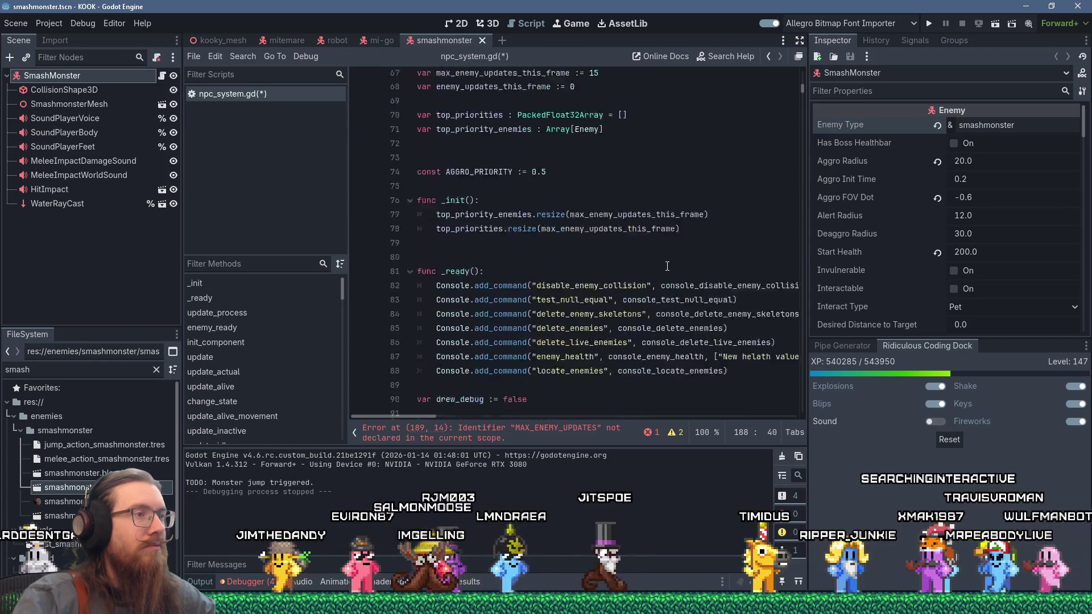
pyautogui.scroll(5, 666, 267)
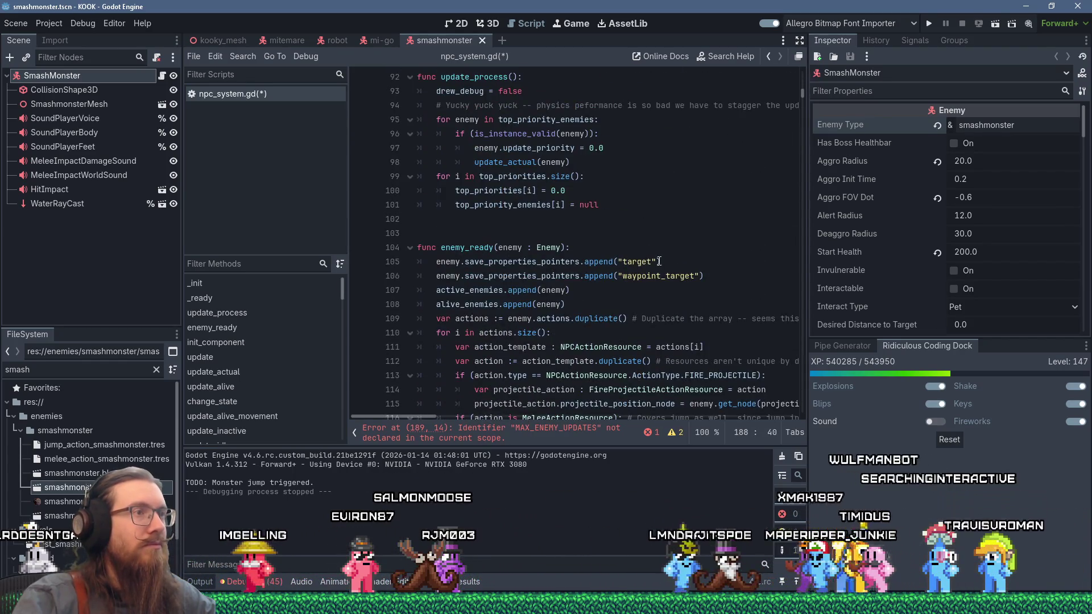
pyautogui.click(619, 206)
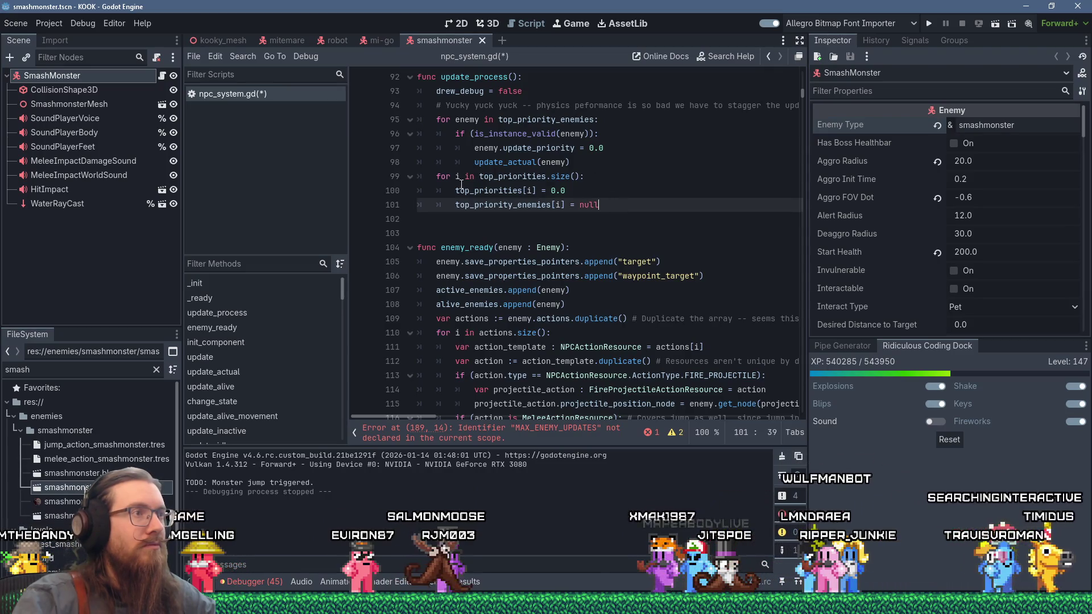
pyautogui.click(436, 178)
pyautogui.scroll(3, 585, 223)
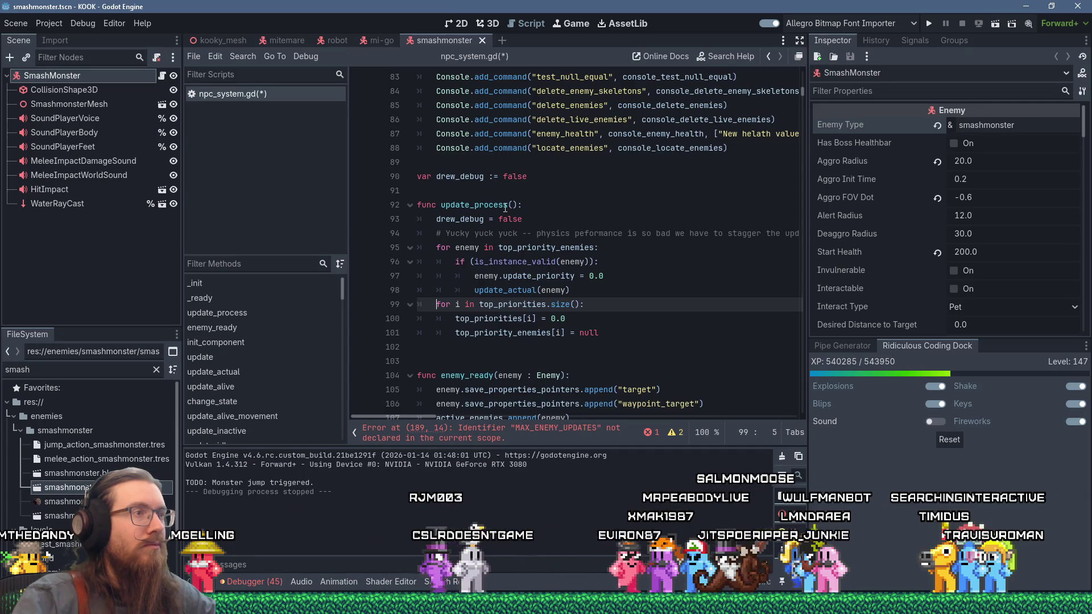
# Add a delta : float parameter to update_process() and insert a blank line at line 99.
pyautogui.click(511, 205)
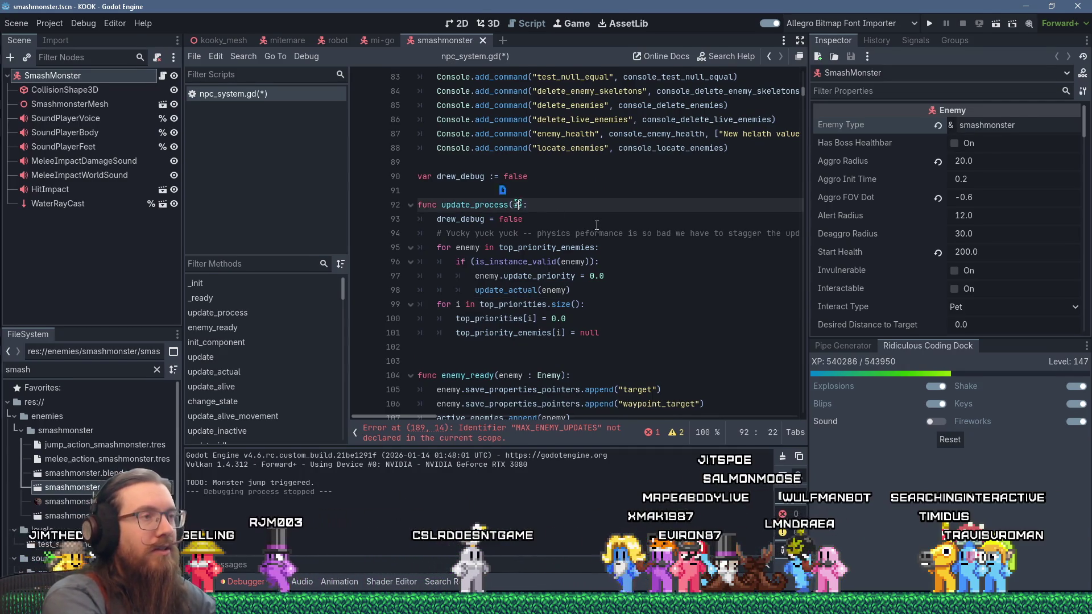
pyautogui.write('delta : float')
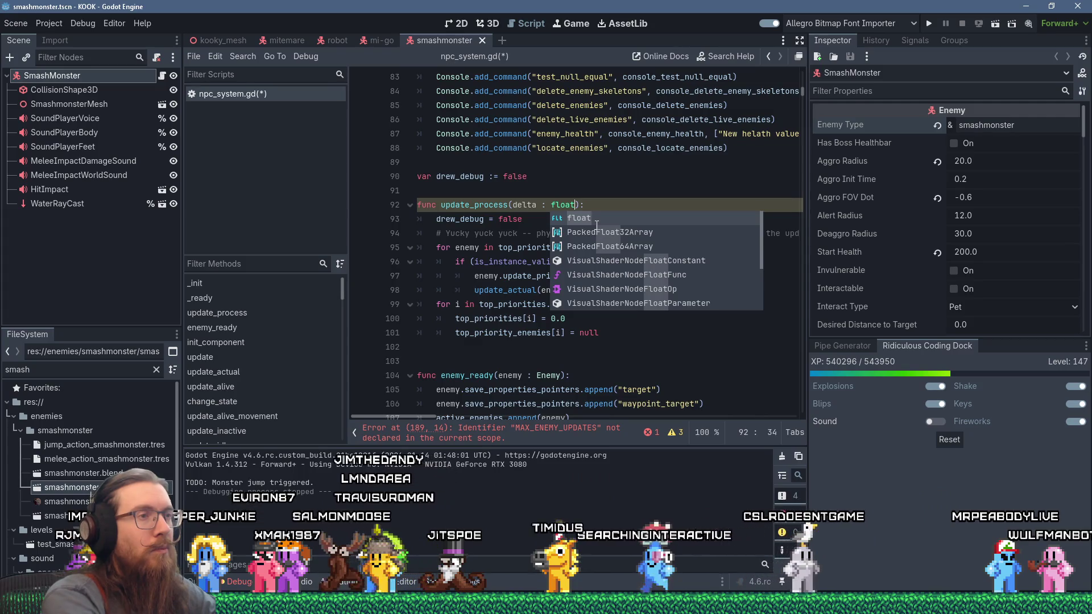
pyautogui.click(437, 306)
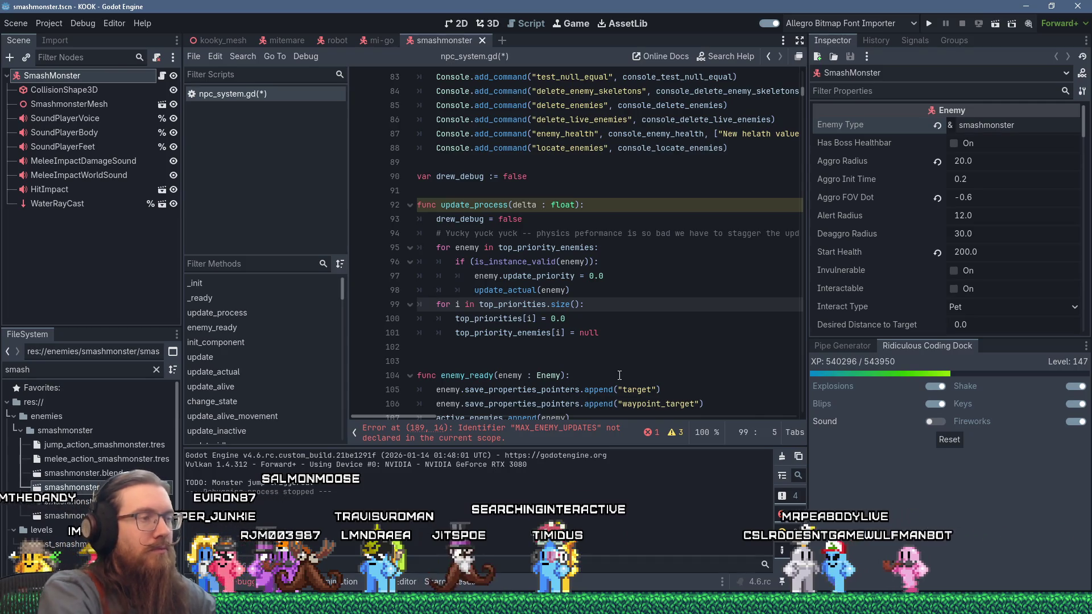
pyautogui.press('Return')
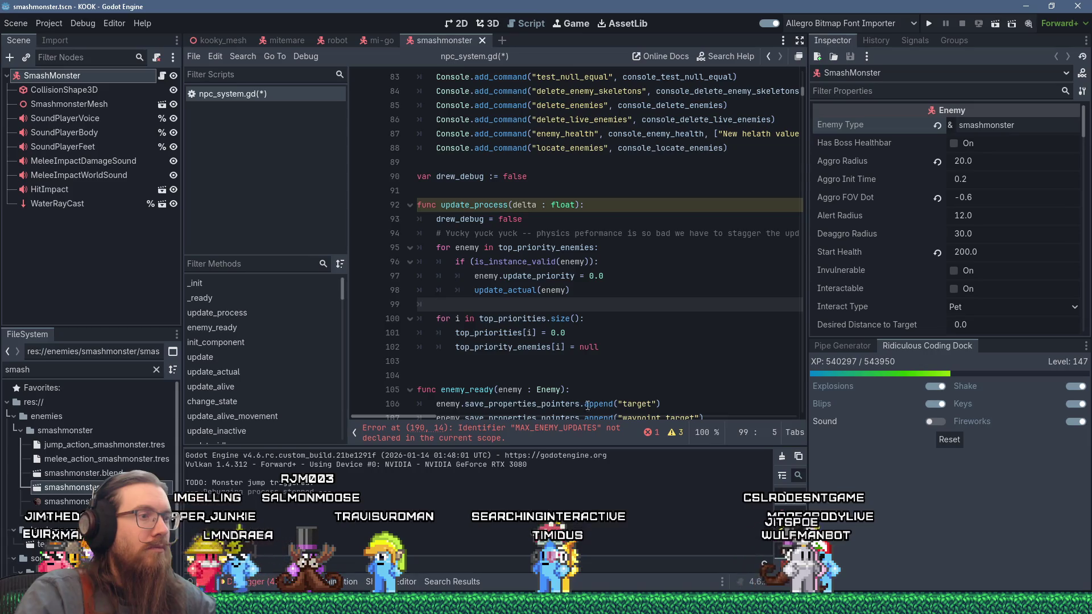
# Pass delta into NPCSystem.update_process() in update_system.gd, save, and return to npc_system.gd.
pyautogui.doubleClick(49, 372)
pyautogui.write('updat')
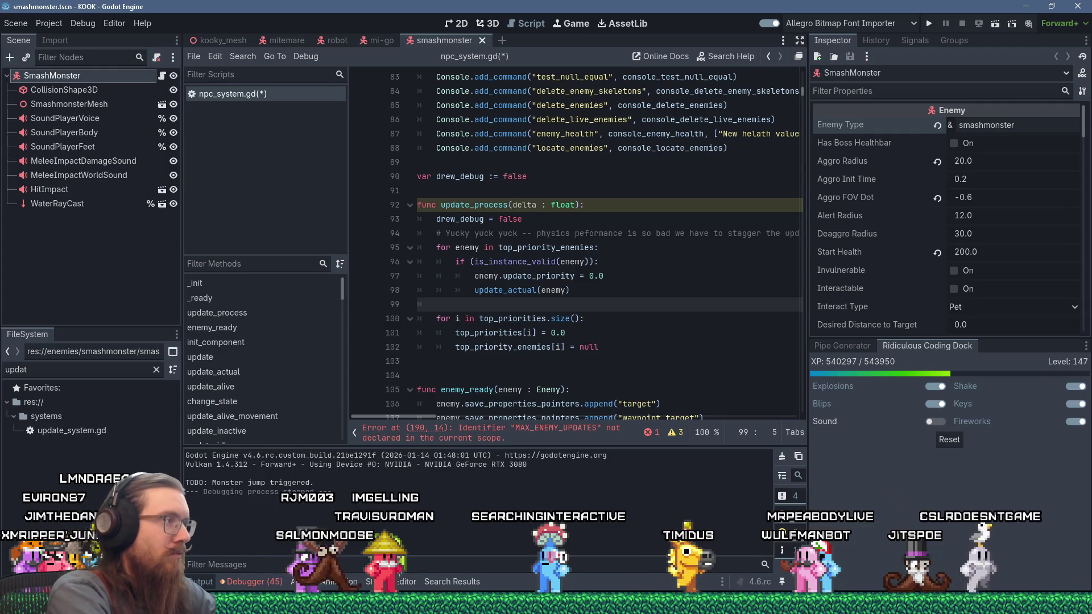
pyautogui.doubleClick(84, 431)
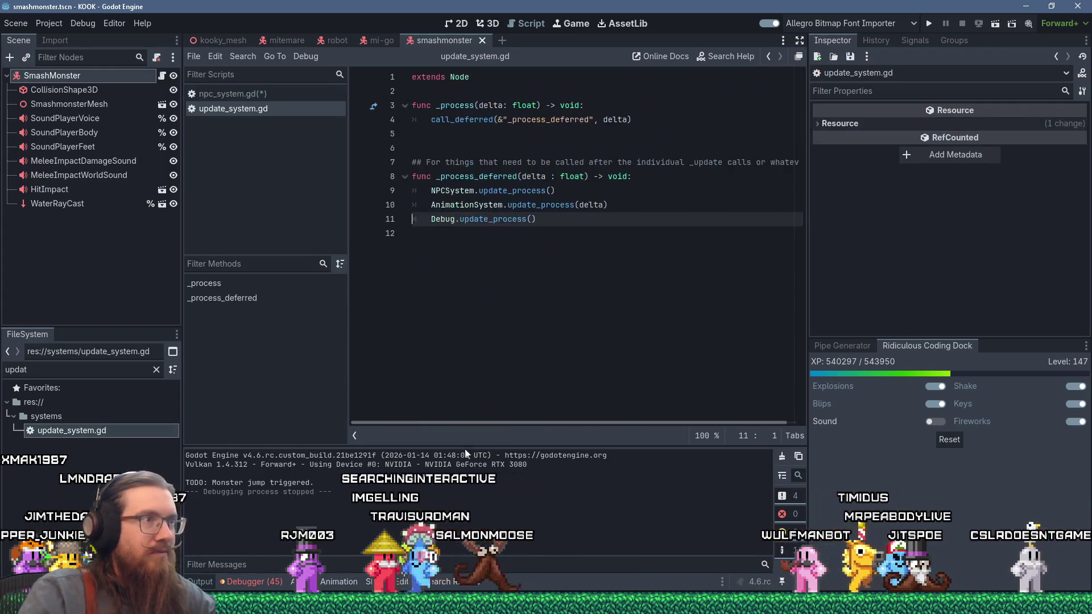
pyautogui.click(552, 192)
pyautogui.write('delta')
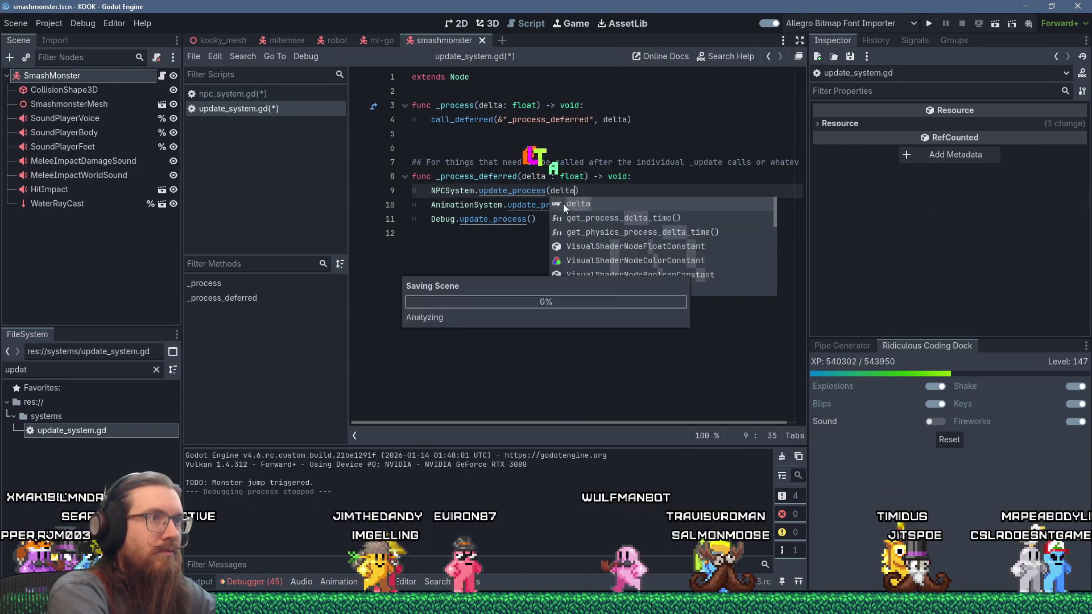
pyautogui.hotkey('ctrl', 's')
pyautogui.click(258, 95)
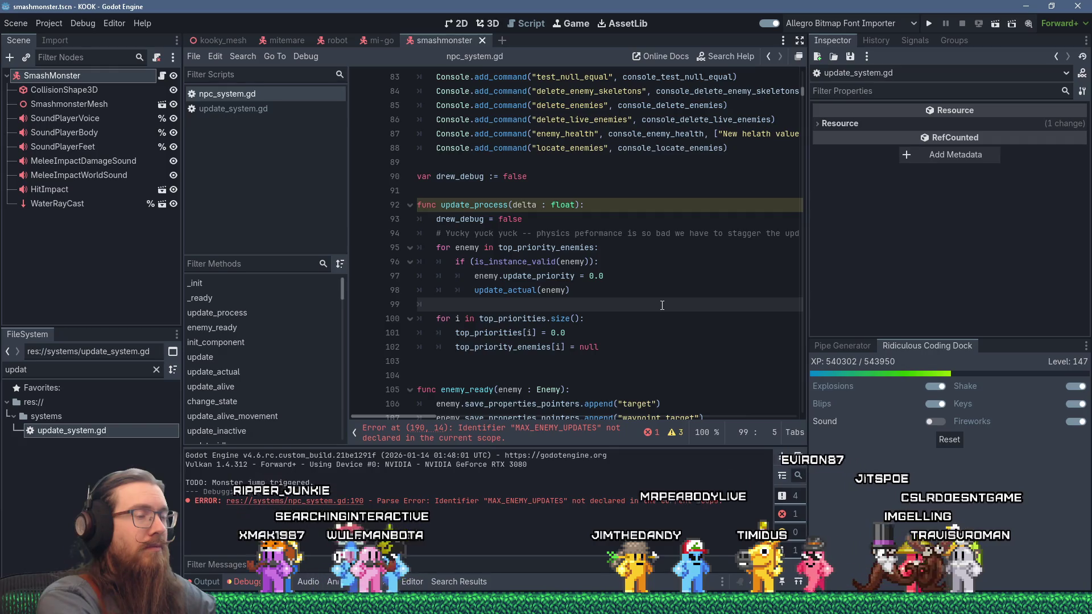
# Start line 99 with max_enemy_updates_this_frame = using autocomplete.
pyautogui.scroll(20, 662, 305)
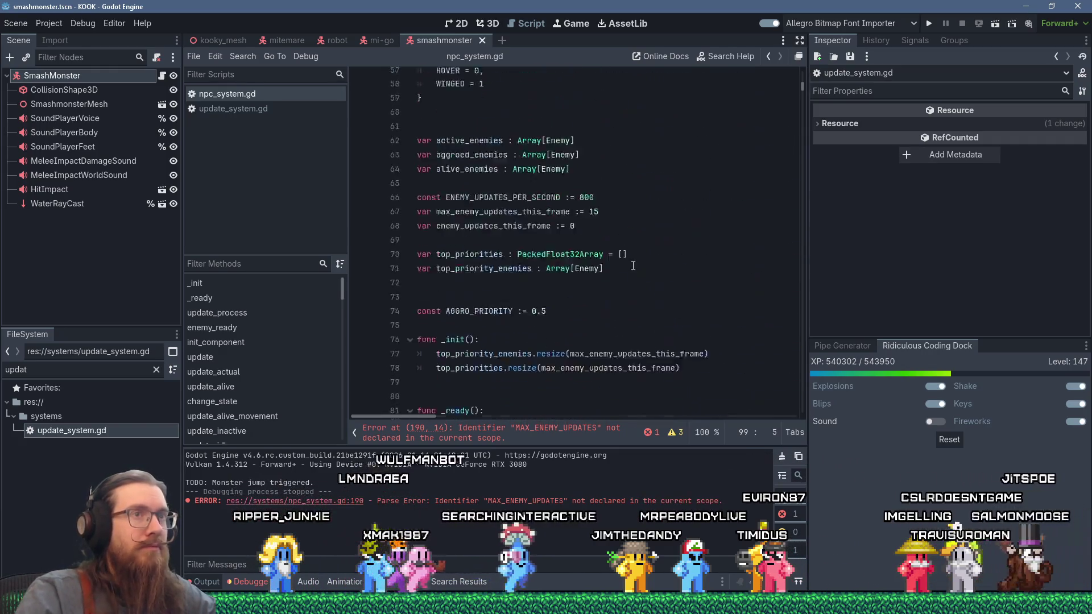
pyautogui.scroll(4, 635, 257)
pyautogui.scroll(-15, 635, 257)
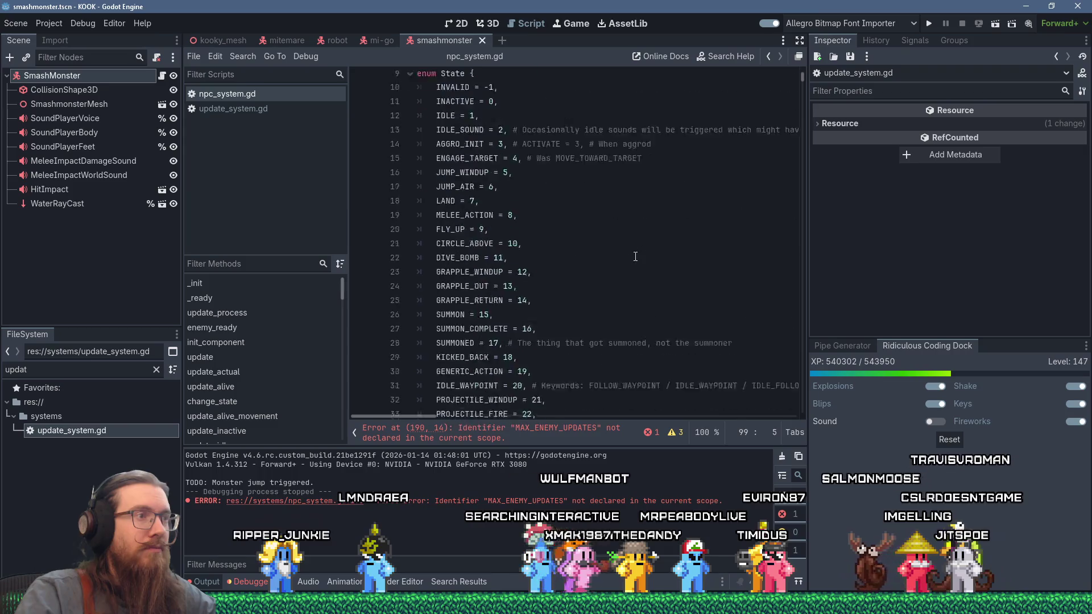
pyautogui.scroll(-3, 635, 256)
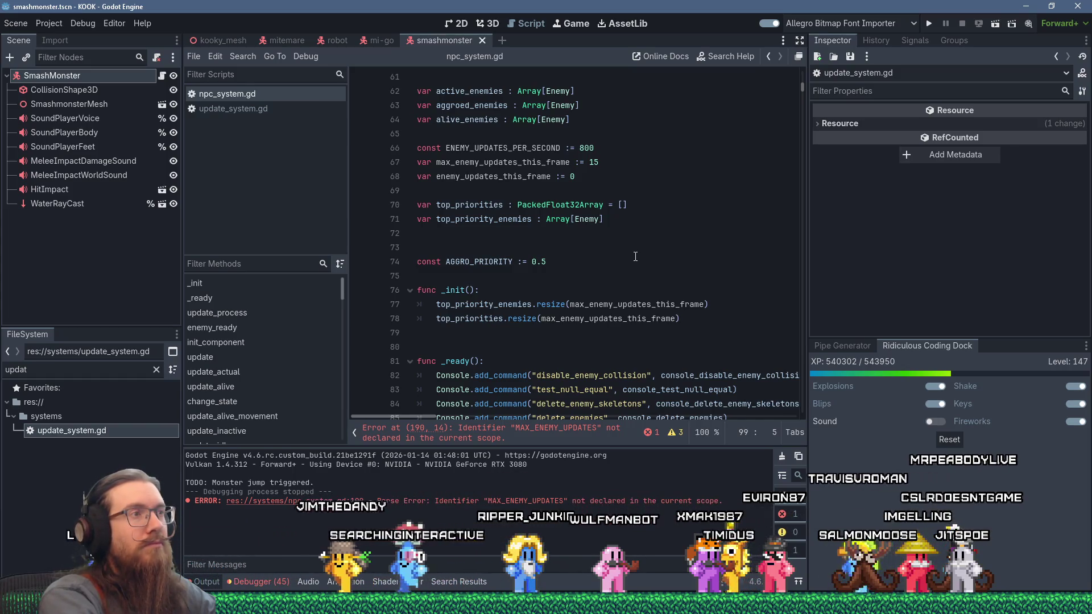
pyautogui.write('max')
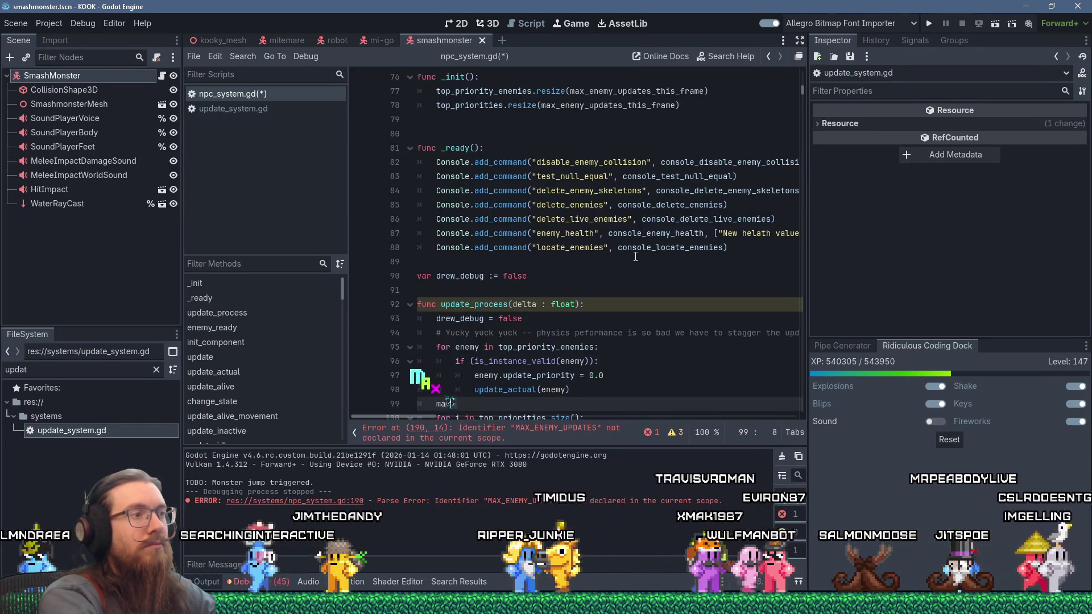
pyautogui.write('_ene')
pyautogui.press('Return')
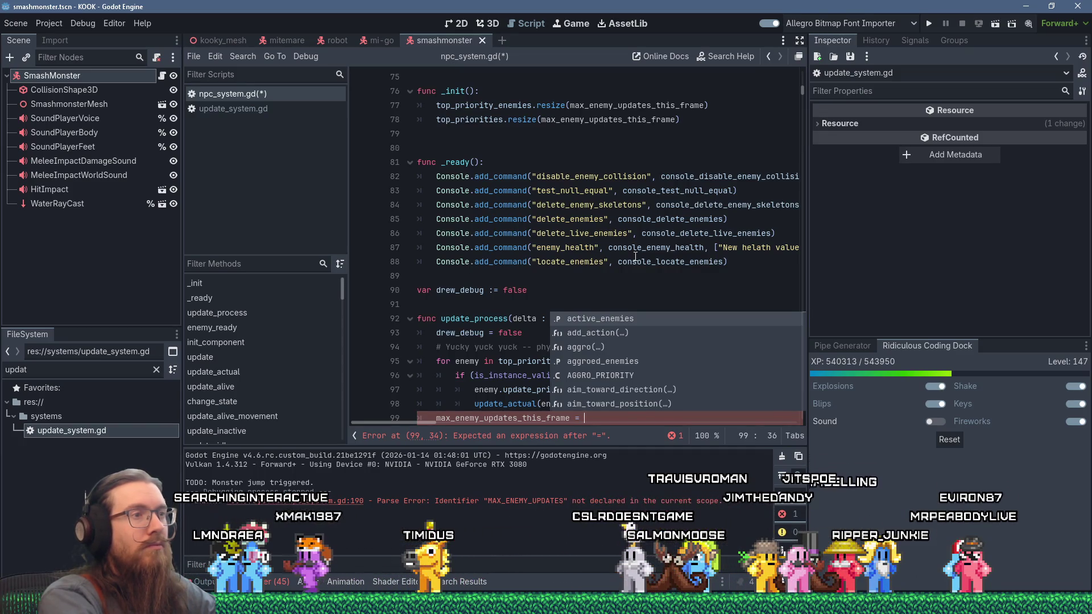
# Copy the ENEMY_UPDATES_PER_SECOND constant name from line 66 and return to line 99.
pyautogui.scroll(15, 635, 257)
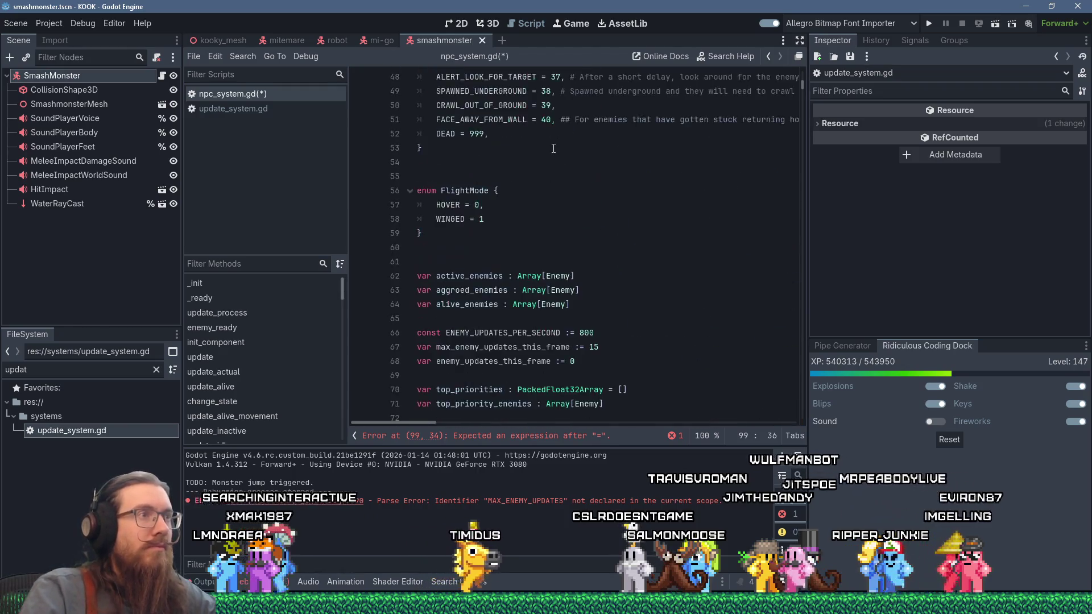
pyautogui.scroll(-9, 560, 171)
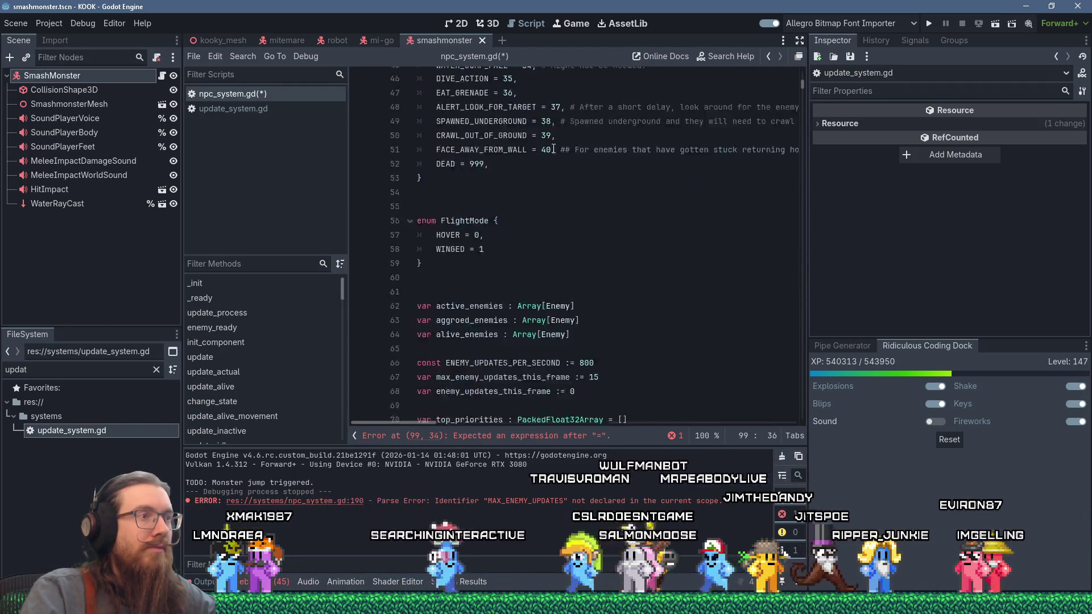
pyautogui.doubleClick(502, 248)
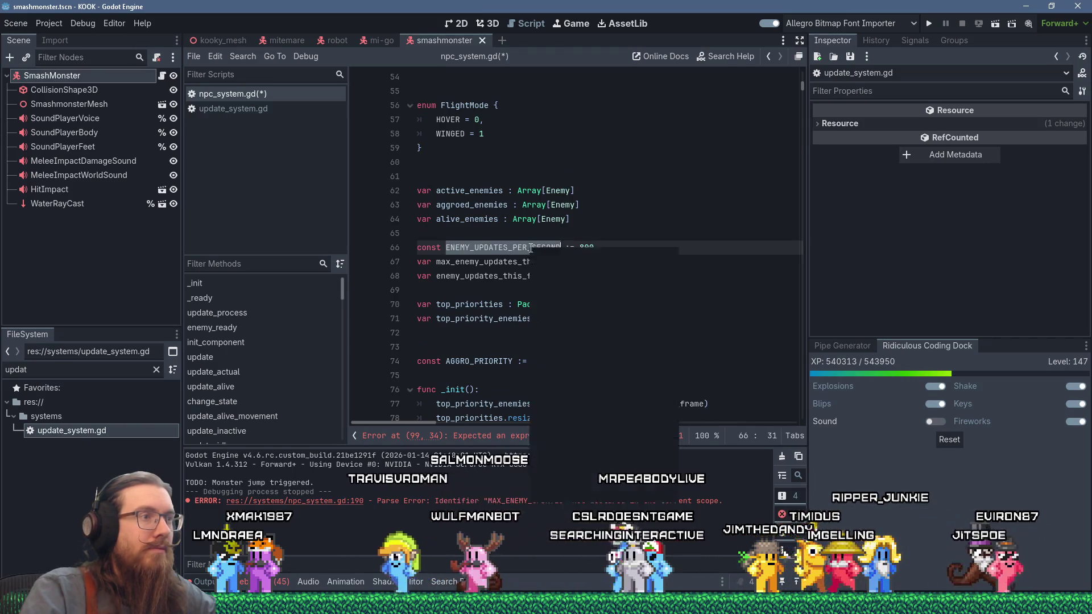
pyautogui.rightClick(548, 247)
pyautogui.click(566, 290)
pyautogui.scroll(-11, 567, 290)
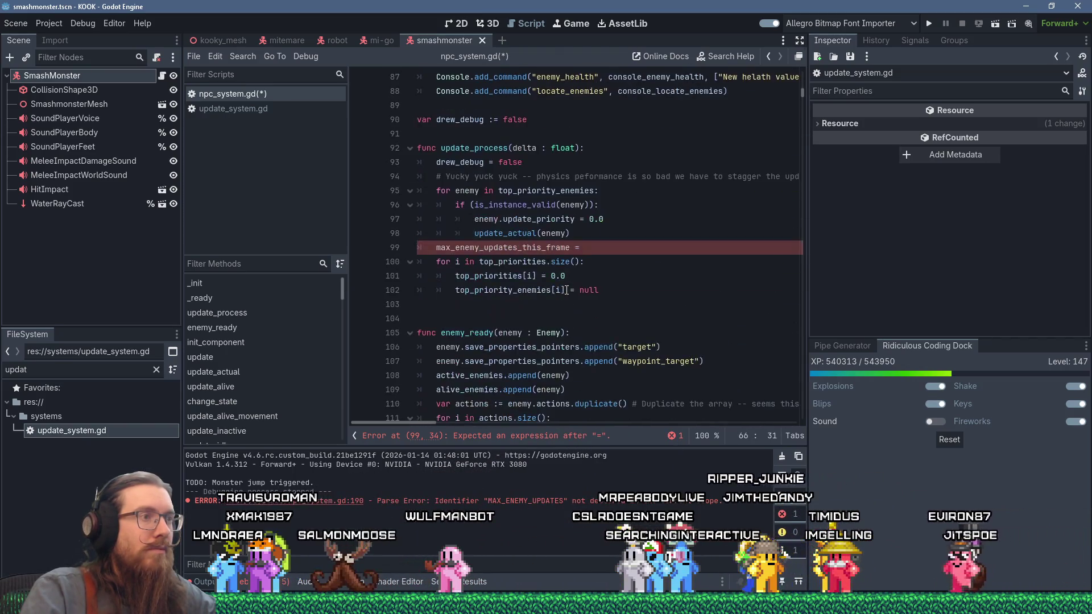
pyautogui.click(605, 245)
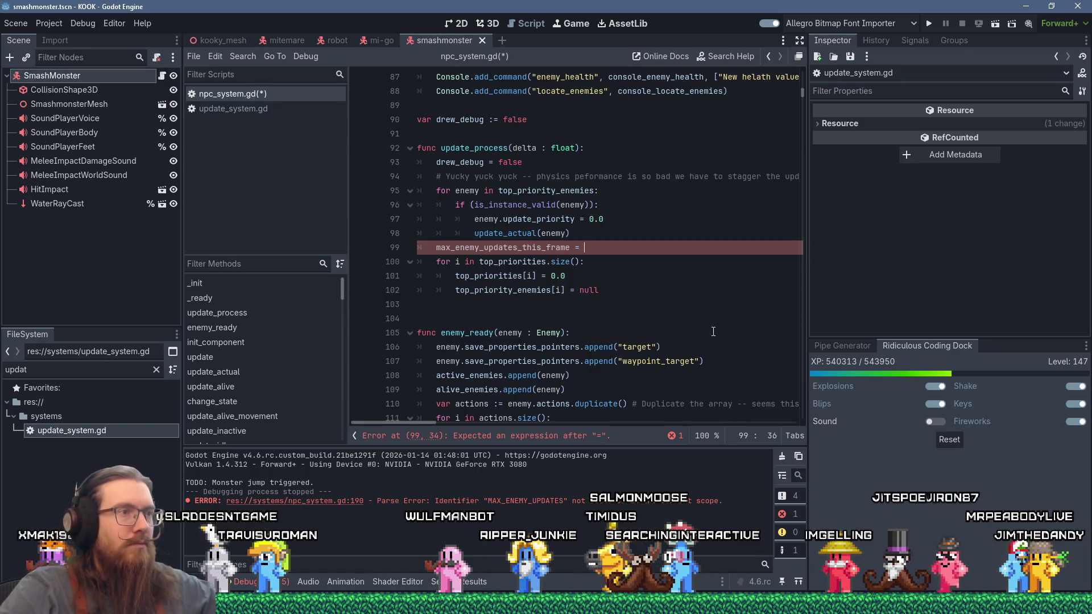
# Assign ENEMY_UPDATES_PER_SECOND * delta on line 99, checking the variable's declaration, and begin a round( wrap.
pyautogui.press('shift+Insert')
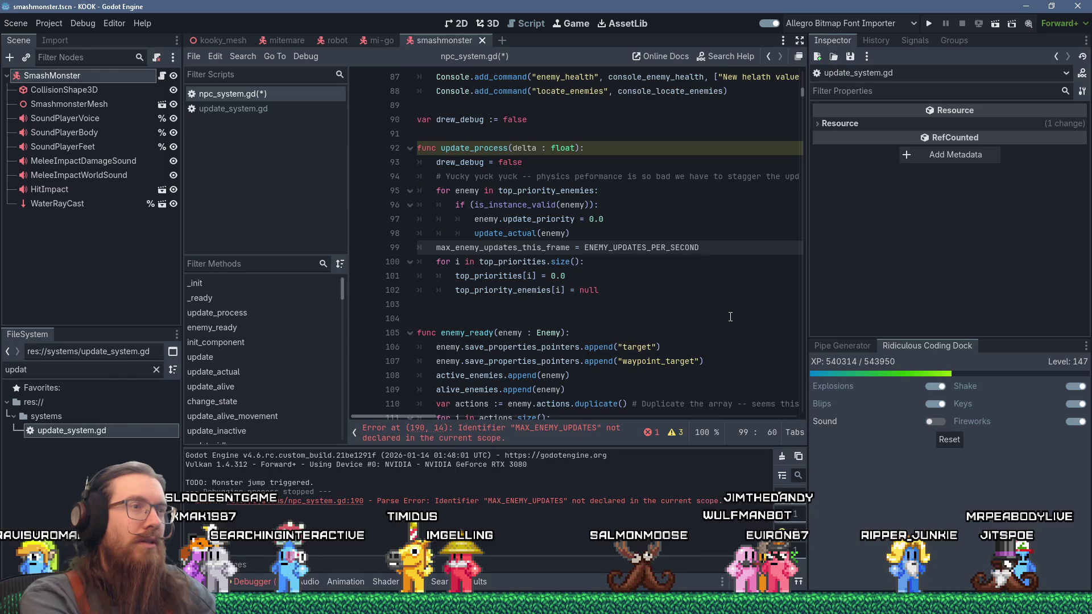
pyautogui.write(' * delta')
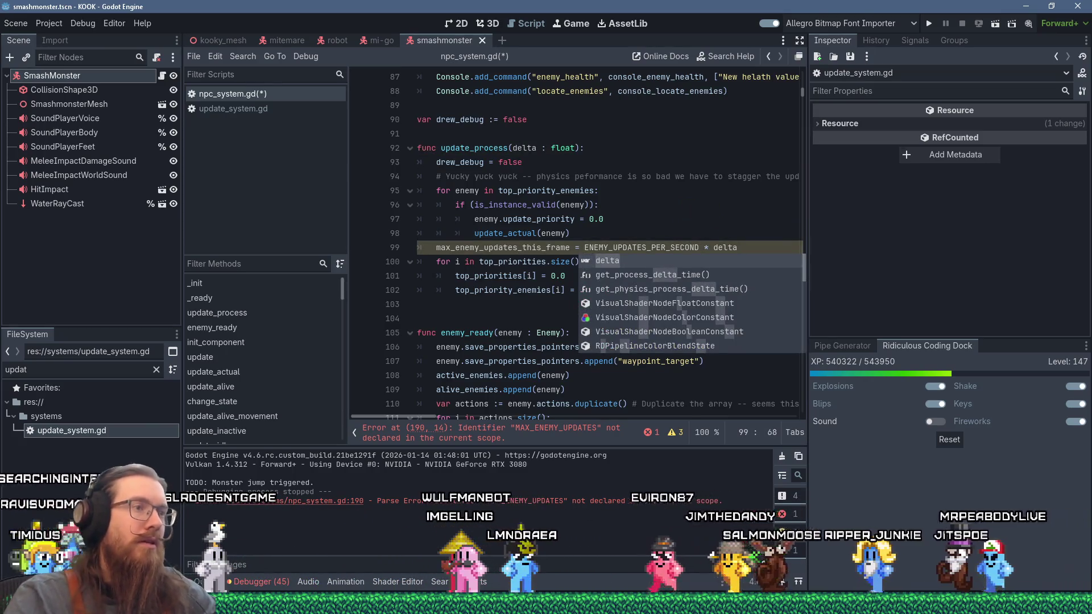
pyautogui.press('Escape')
pyautogui.rightClick(542, 244)
pyautogui.press('Escape')
pyautogui.keyDown('ctrl'); pyautogui.click(526, 250); pyautogui.keyUp('ctrl')
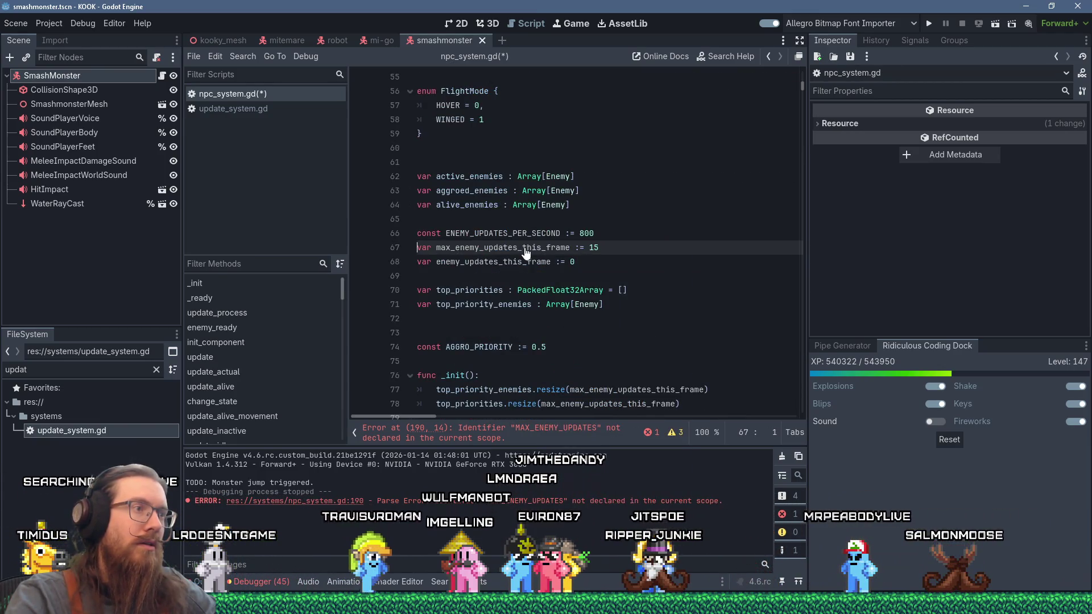
pyautogui.hotkey('alt', 'Left')
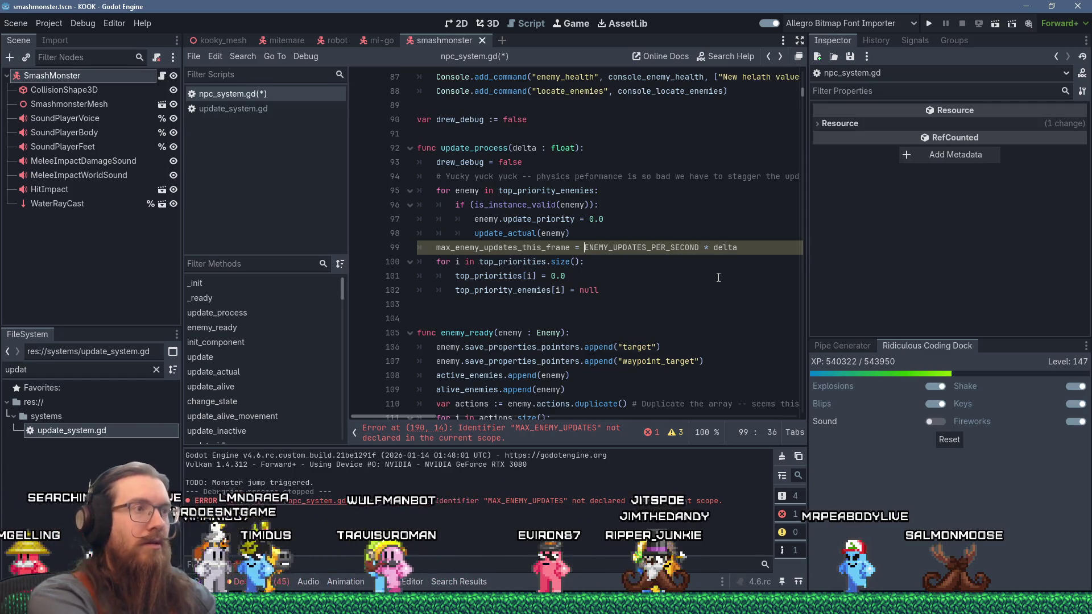
pyautogui.write('round')
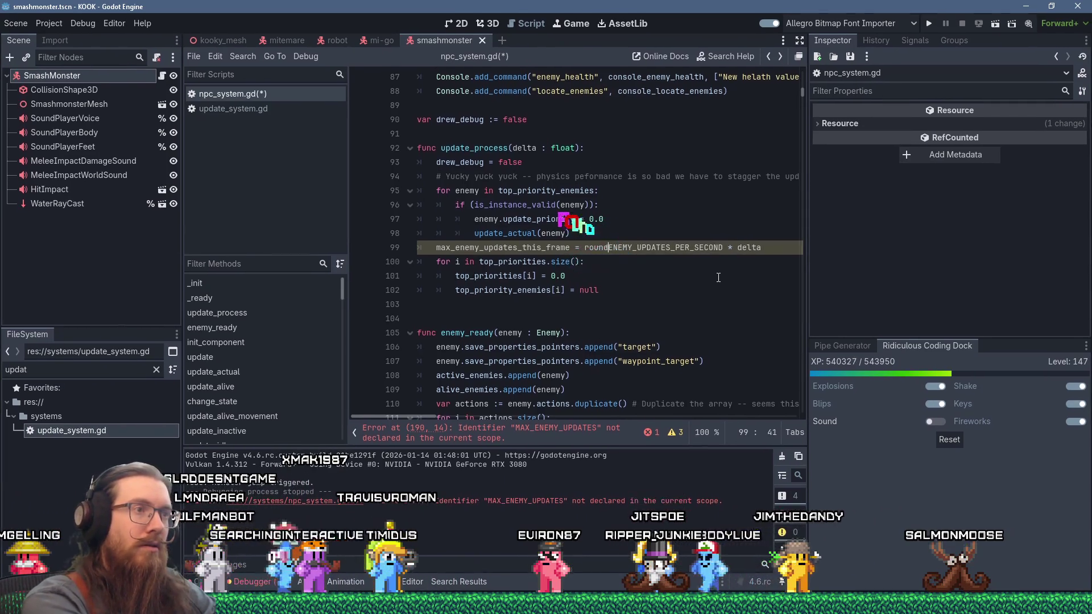
pyautogui.write('(')
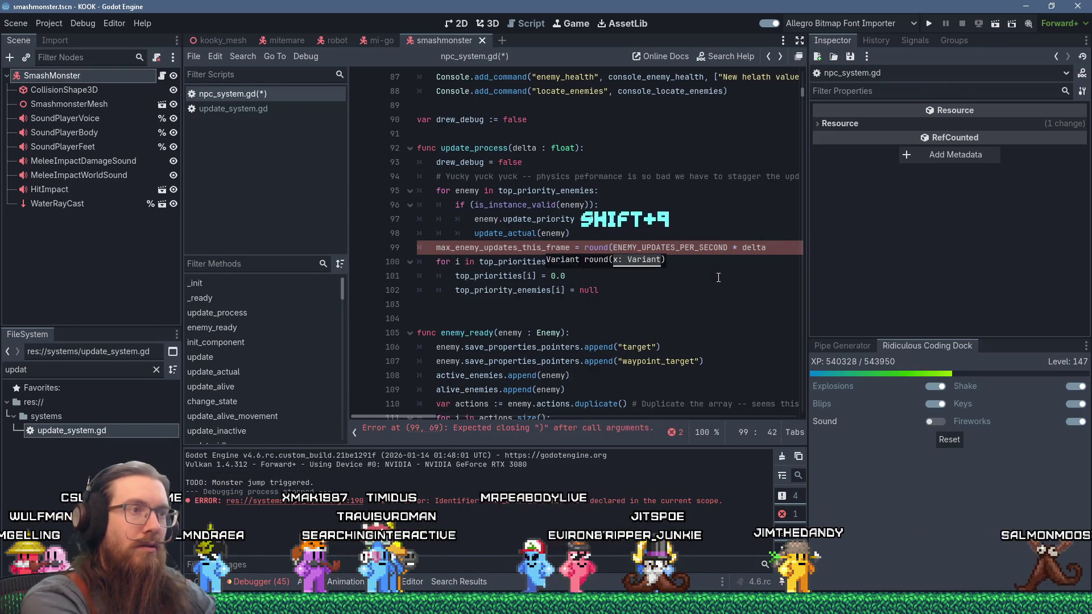
# Change round( to roundi( on line 99, checking the roundi documentation before returning.
pyautogui.press('End')
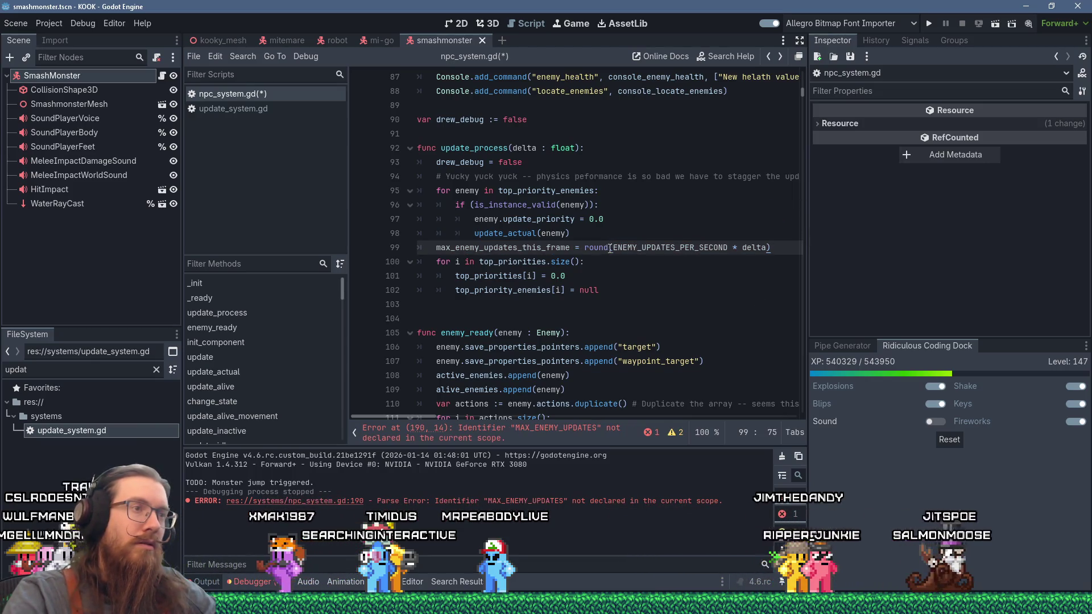
pyautogui.moveTo(609, 249)
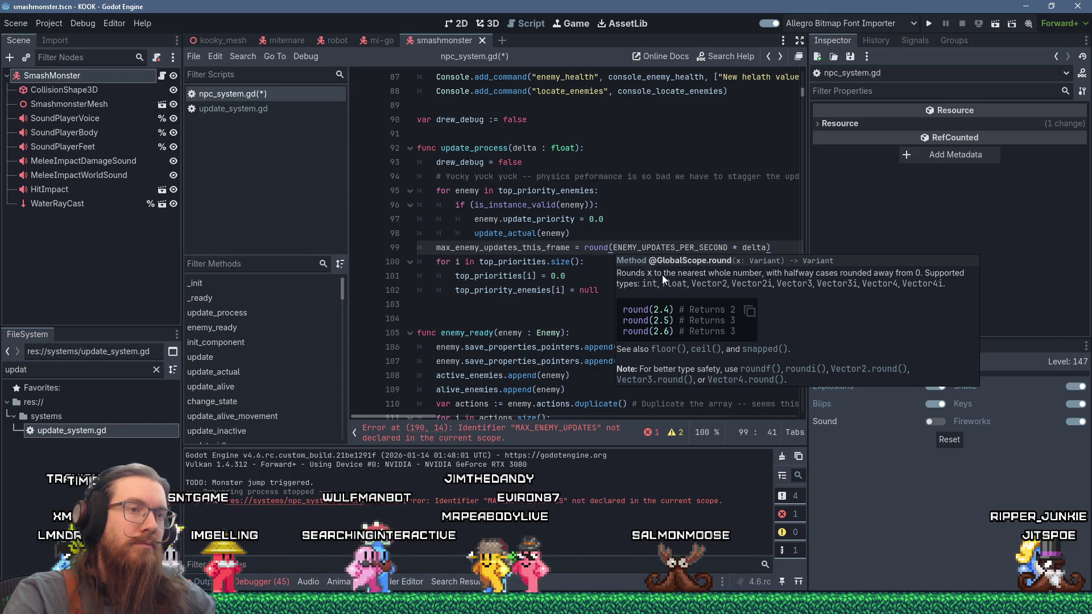
pyautogui.write('i')
pyautogui.press('Escape')
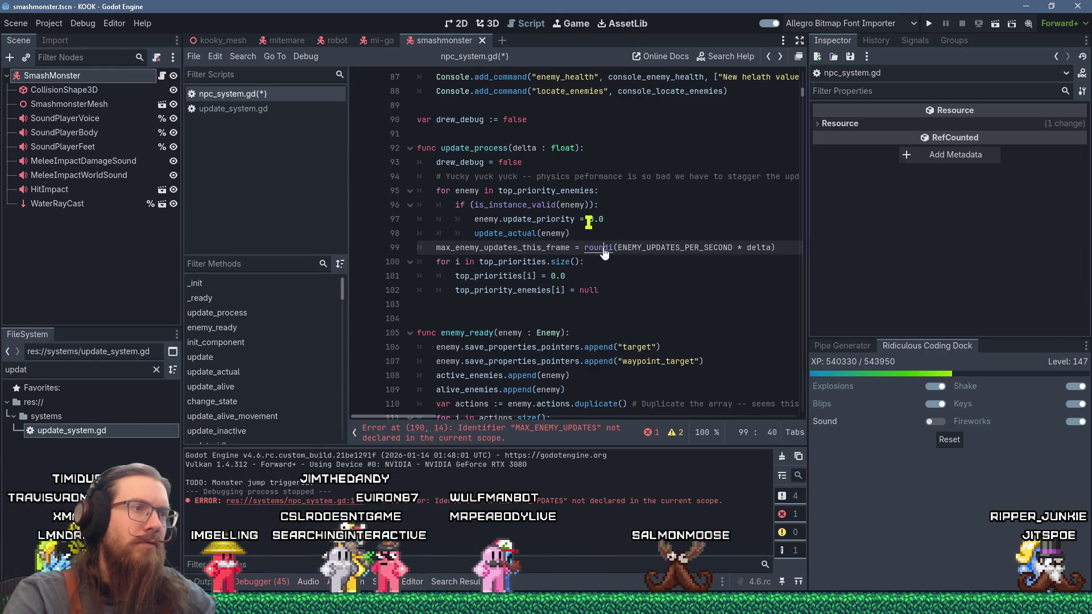
pyautogui.keyDown('ctrl'); pyautogui.click(598, 247); pyautogui.keyUp('ctrl')
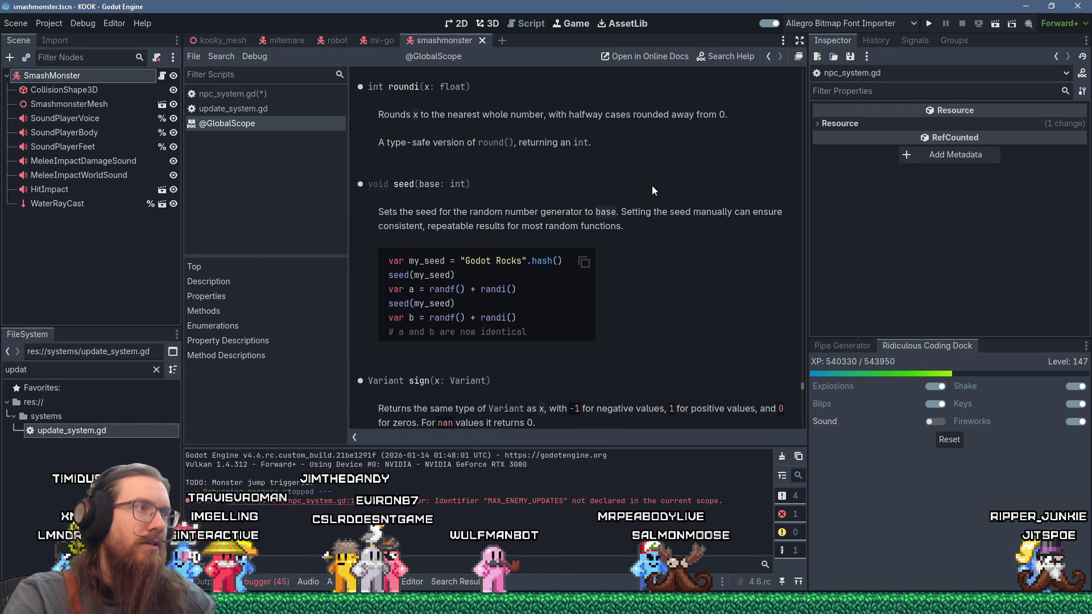
pyautogui.hotkey('alt', 'Left')
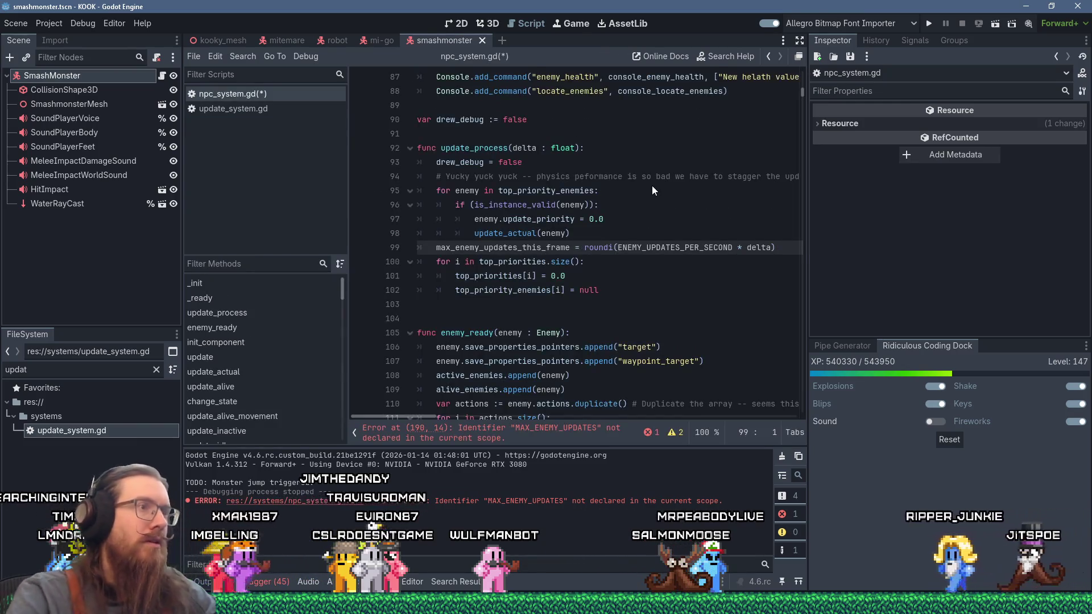
pyautogui.click(697, 262)
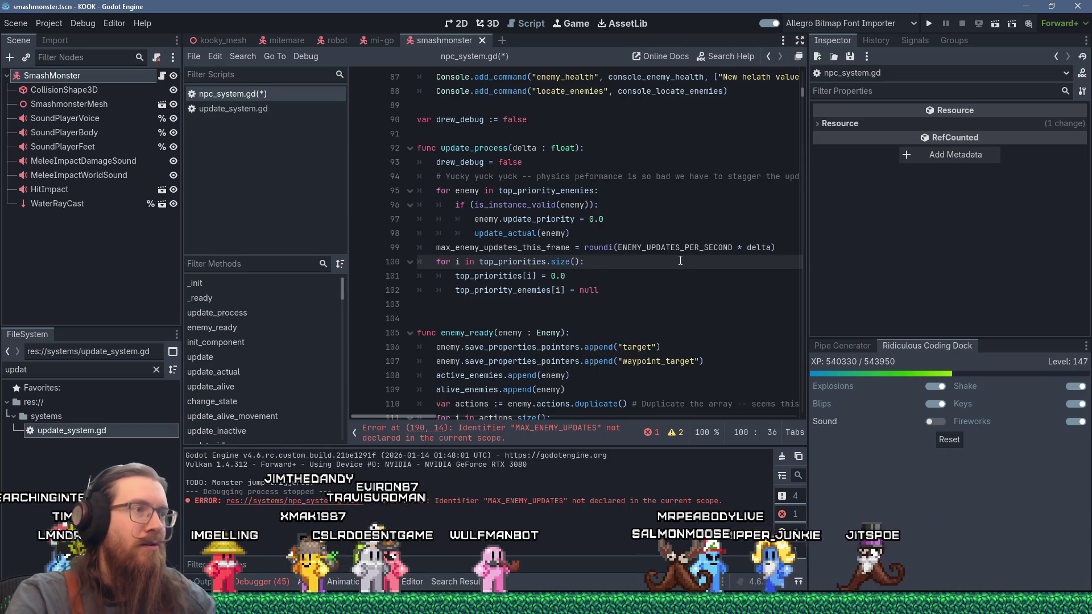
pyautogui.click(593, 247)
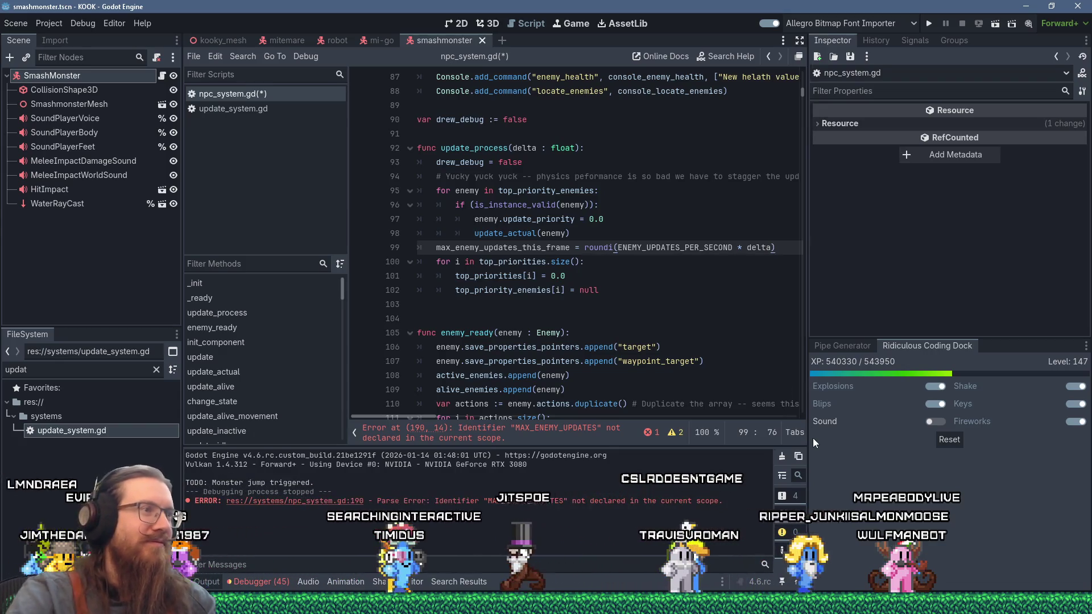
# Insert an empty line 100 after the roundi assignment, before the top_priorities loop.
pyautogui.press('Return')
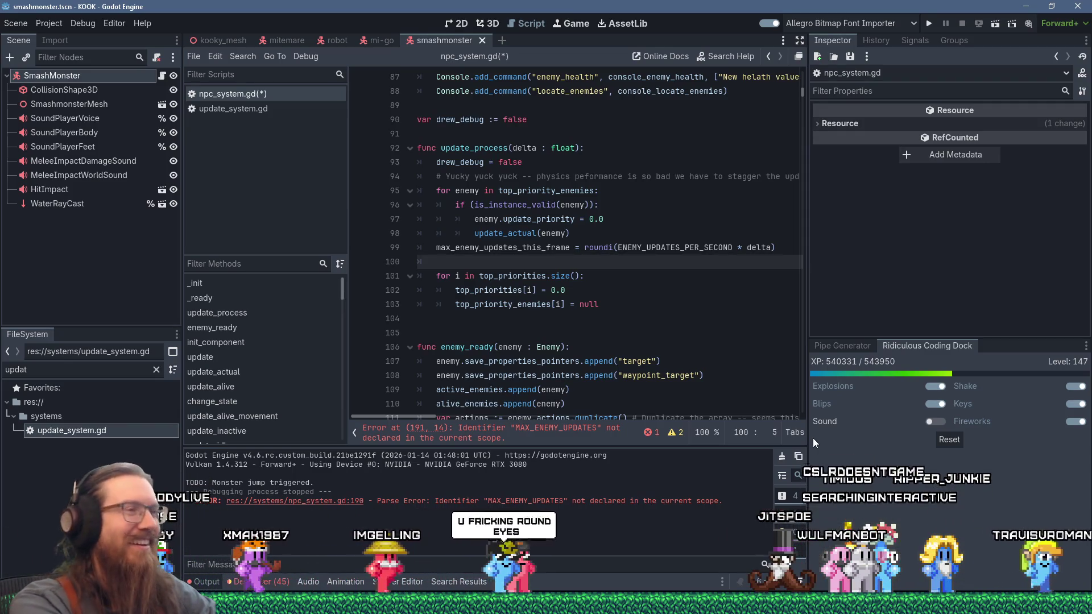
pyautogui.press('Up')
pyautogui.press('Up')
pyautogui.press('Up')
pyautogui.press('Up')
pyautogui.press('Up')
pyautogui.press('Up')
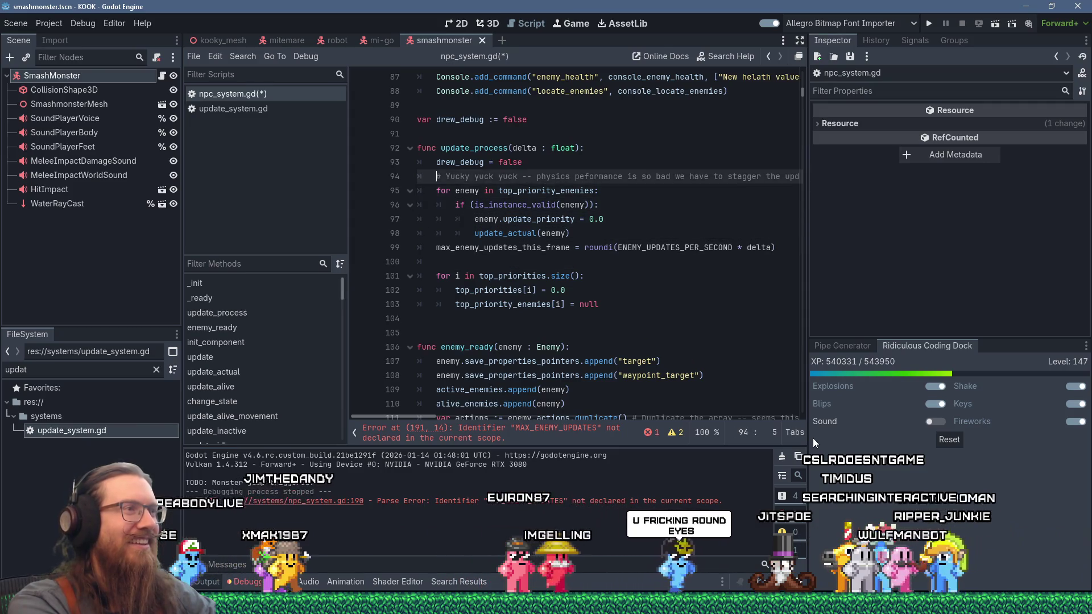
pyautogui.press('Down')
pyautogui.press('Down')
pyautogui.press('Down')
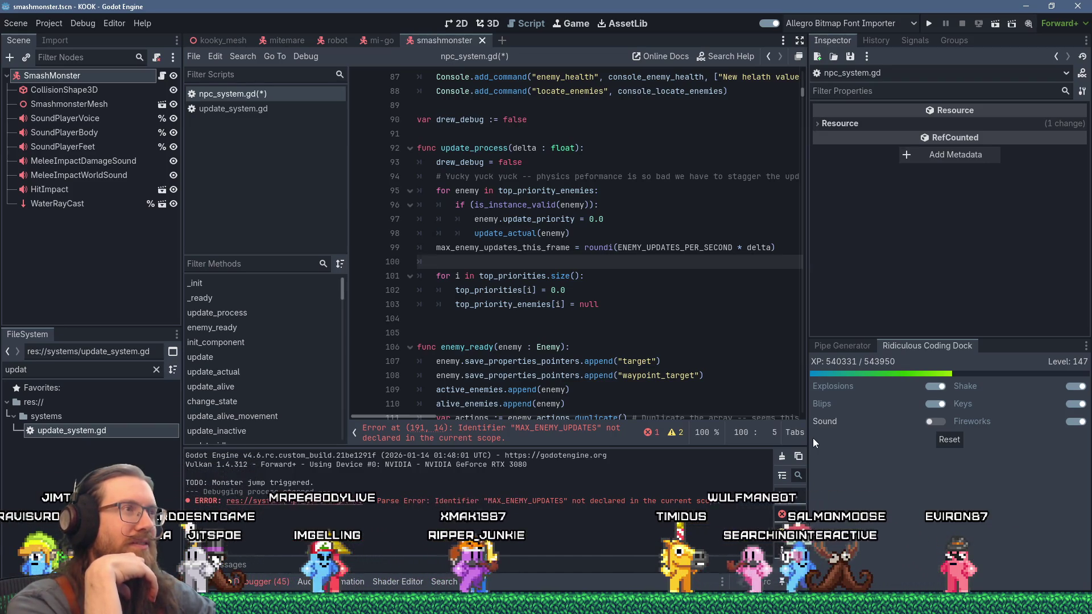
# Declare var max_update_carryover := 0.0 on a new line below drew_debug.
pyautogui.click(547, 129)
pyautogui.press('Return')
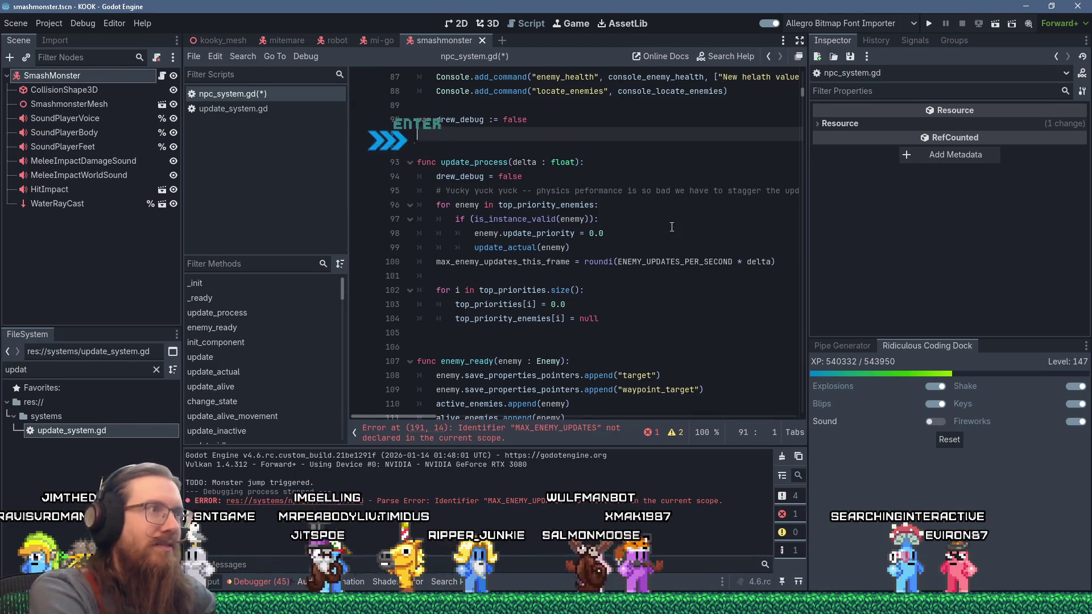
pyautogui.write('var ')
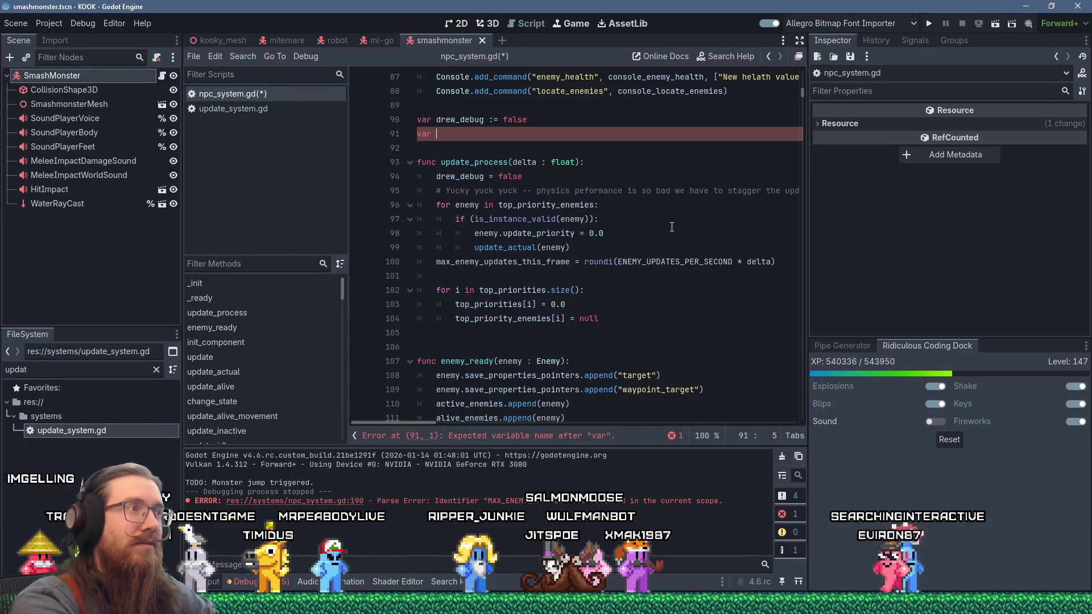
pyautogui.write('max_update_carry:')
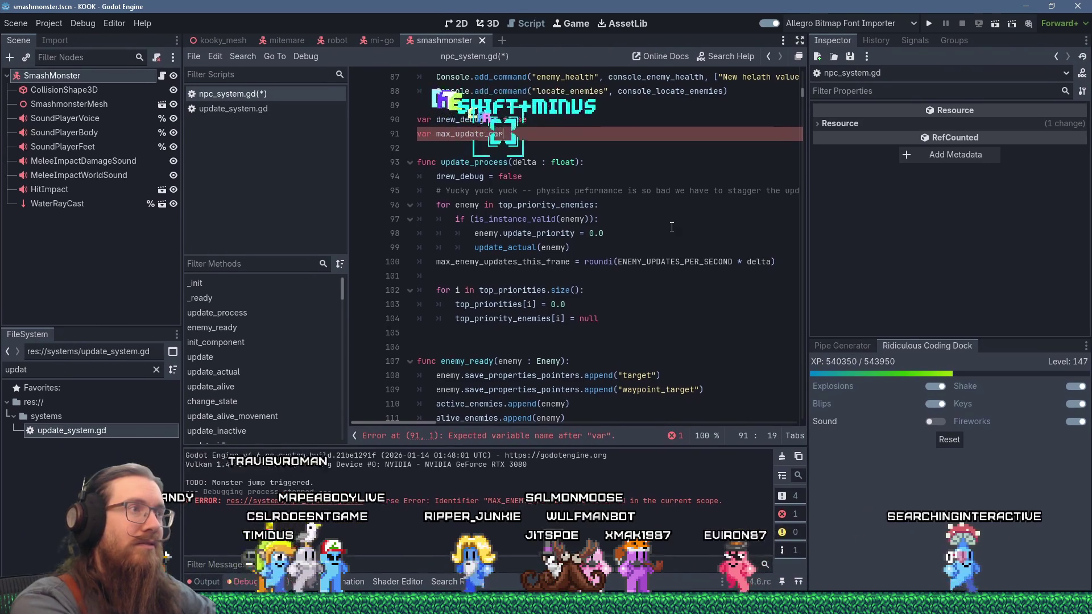
pyautogui.press('BackSpace')
pyautogui.write('over := 0.0')
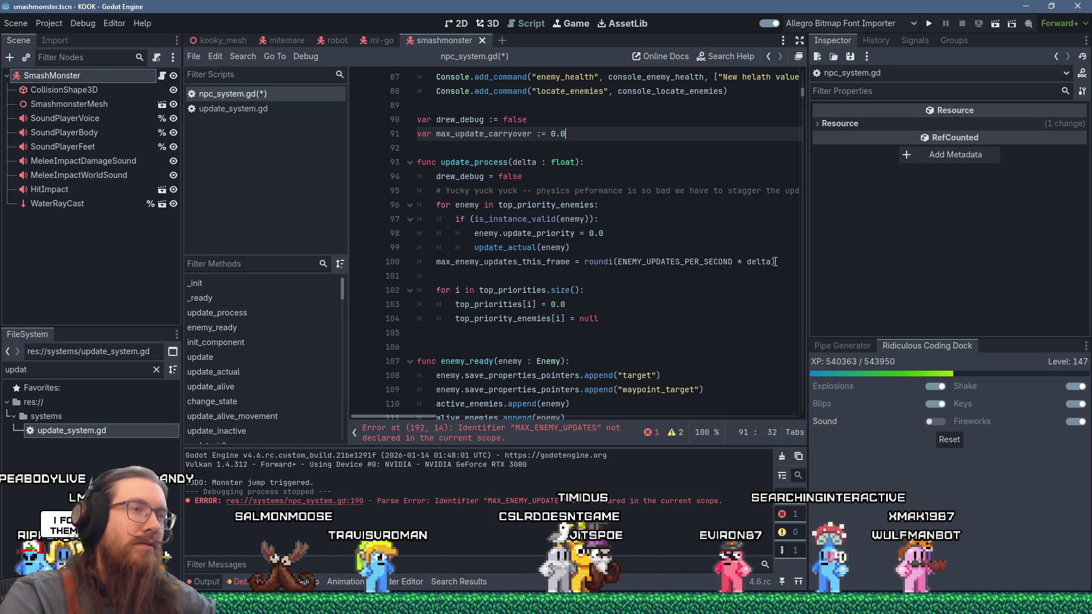
pyautogui.moveTo(618, 261); pyautogui.dragTo(772, 262)
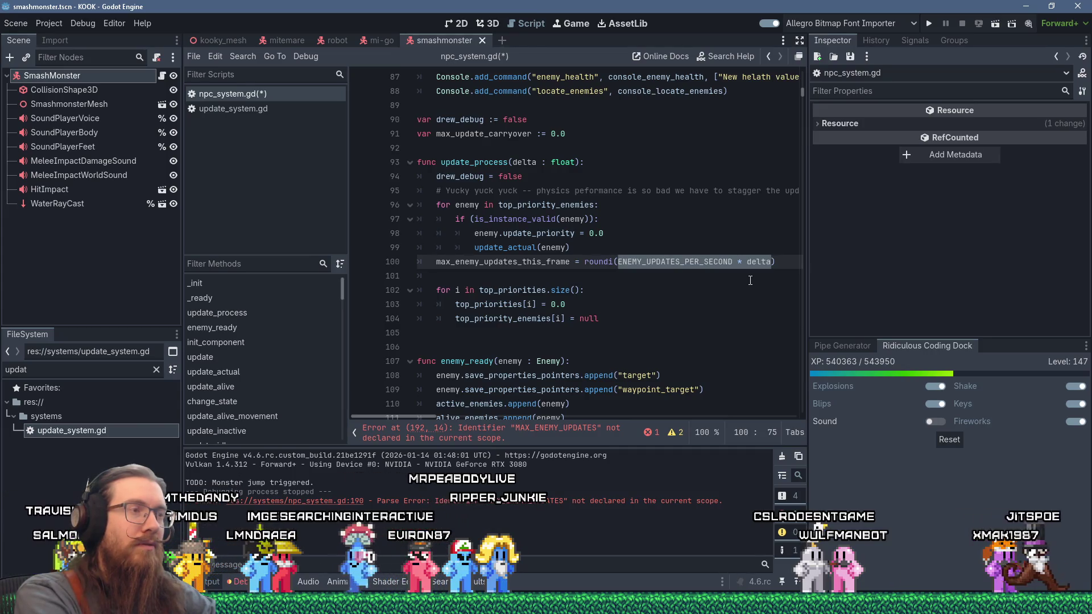
# Add line 100 max_update_carryover += ENEMY_UPDATES_PER_SECOND * delta, moving the expression out of roundi.
pyautogui.press('Home')
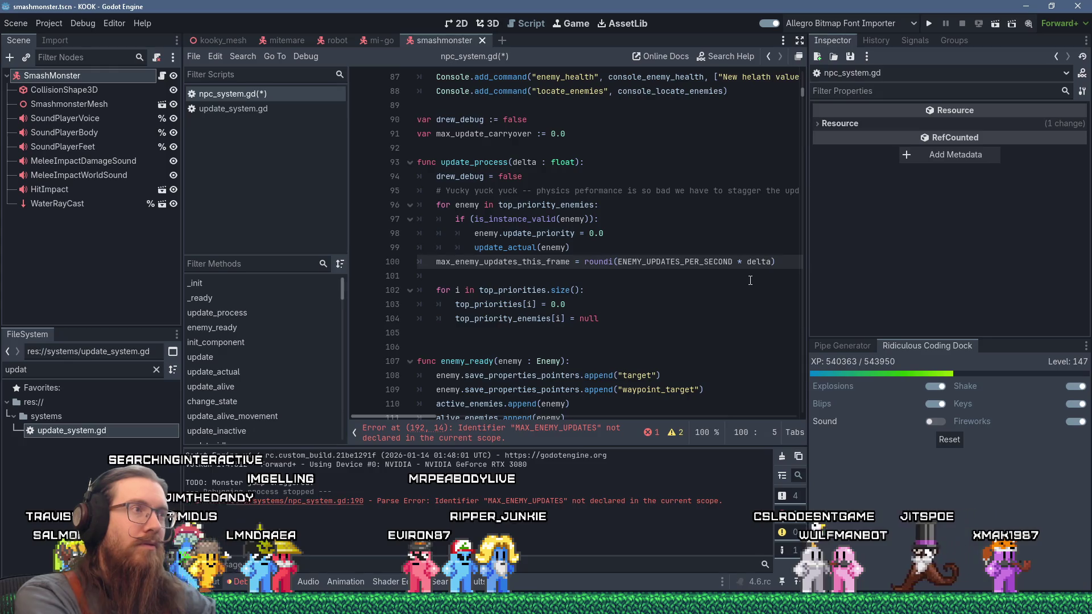
pyautogui.press('Up')
pyautogui.press('Up')
pyautogui.press('Up')
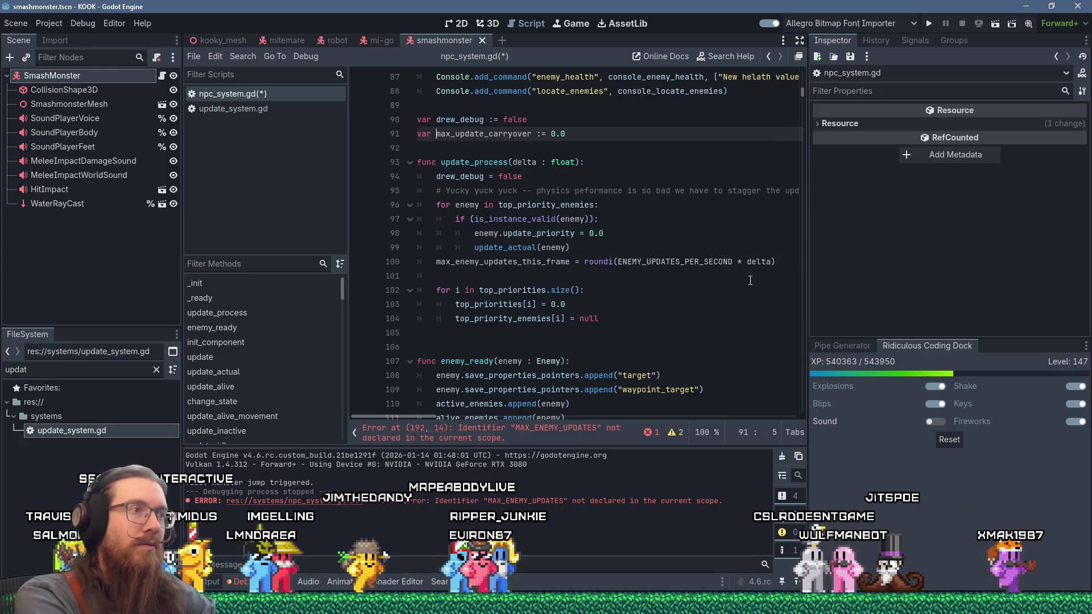
pyautogui.press('Down')
pyautogui.press('Down')
pyautogui.press('Down')
pyautogui.press('Return')
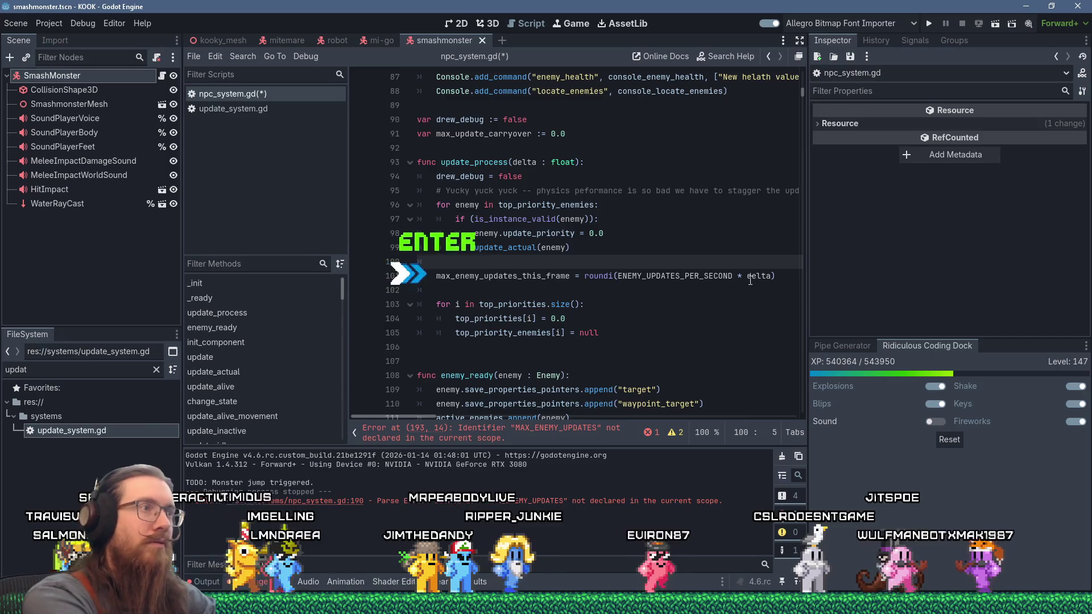
pyautogui.write('max_update_carryover')
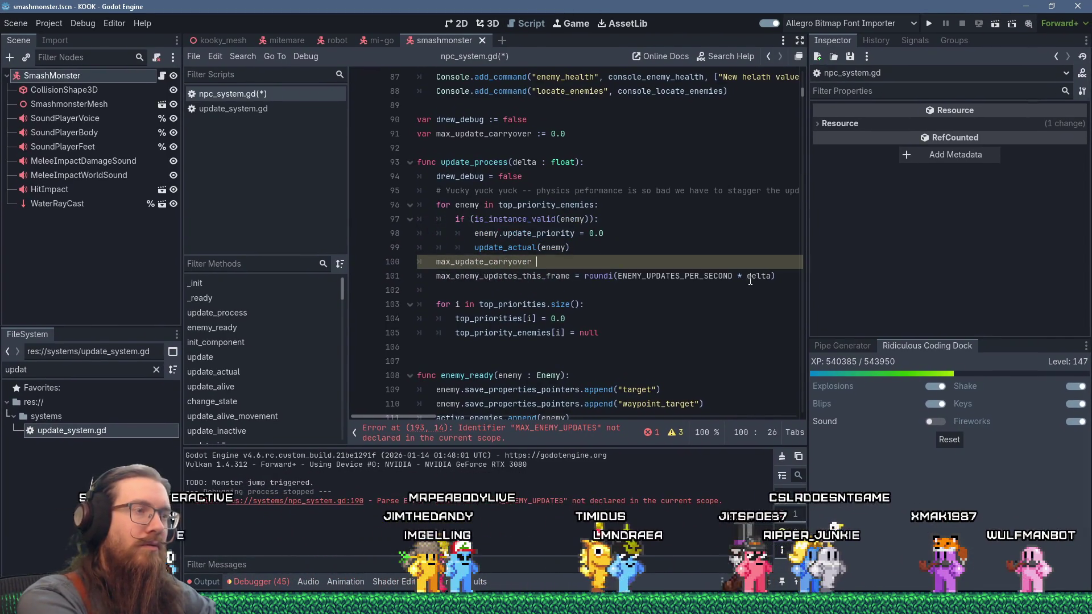
pyautogui.write(' +=')
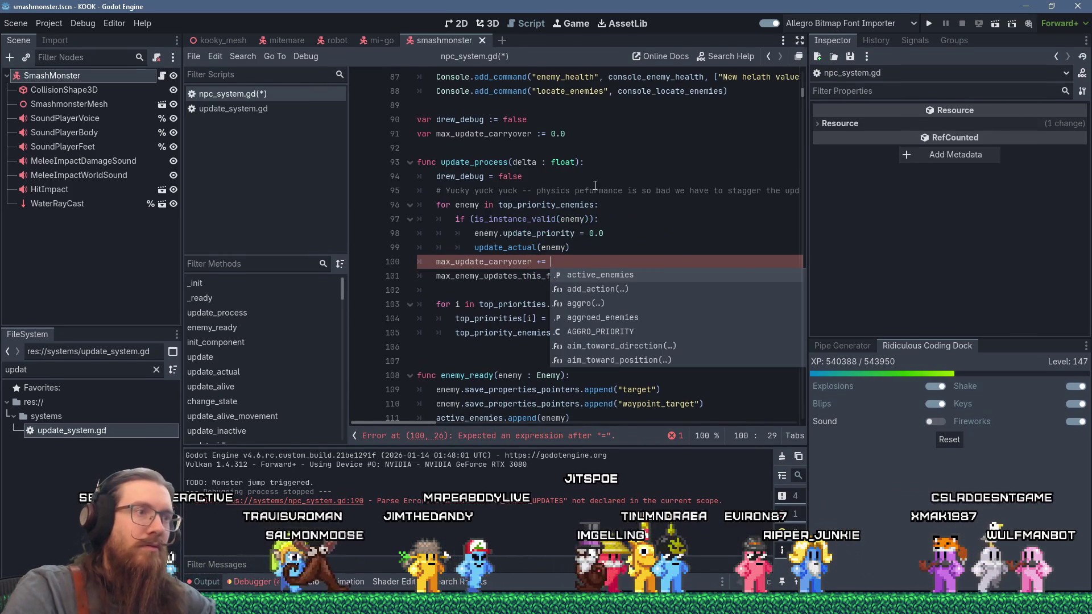
pyautogui.click(633, 233)
pyautogui.click(617, 276)
pyautogui.keyDown('shift'); pyautogui.click(772, 276); pyautogui.keyUp('shift')
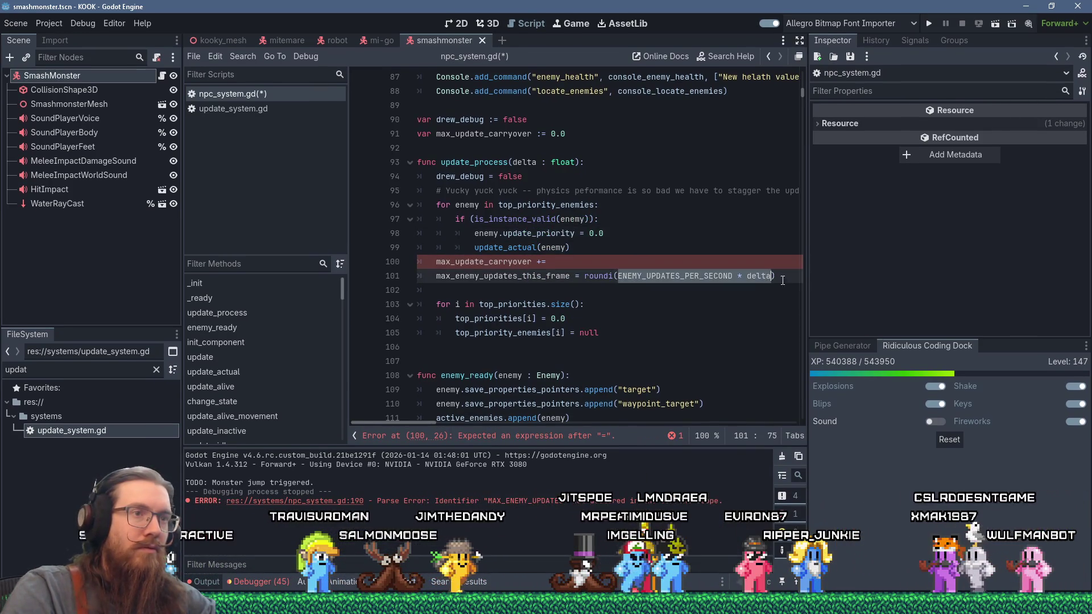
pyautogui.hotkey('shift', 'Delete')
pyautogui.press('Up')
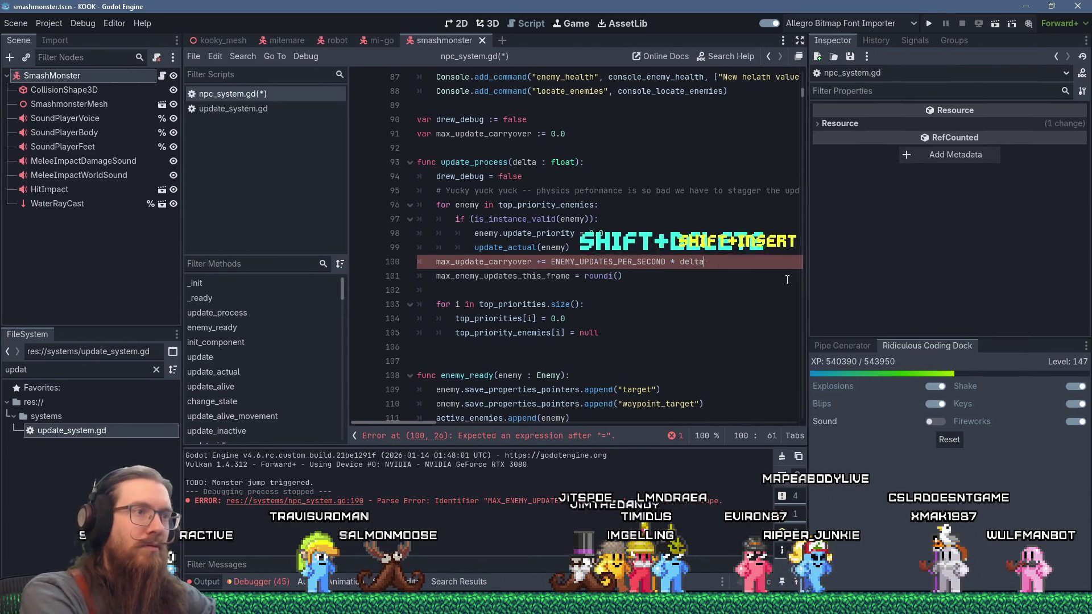
pyautogui.press('shift+Insert')
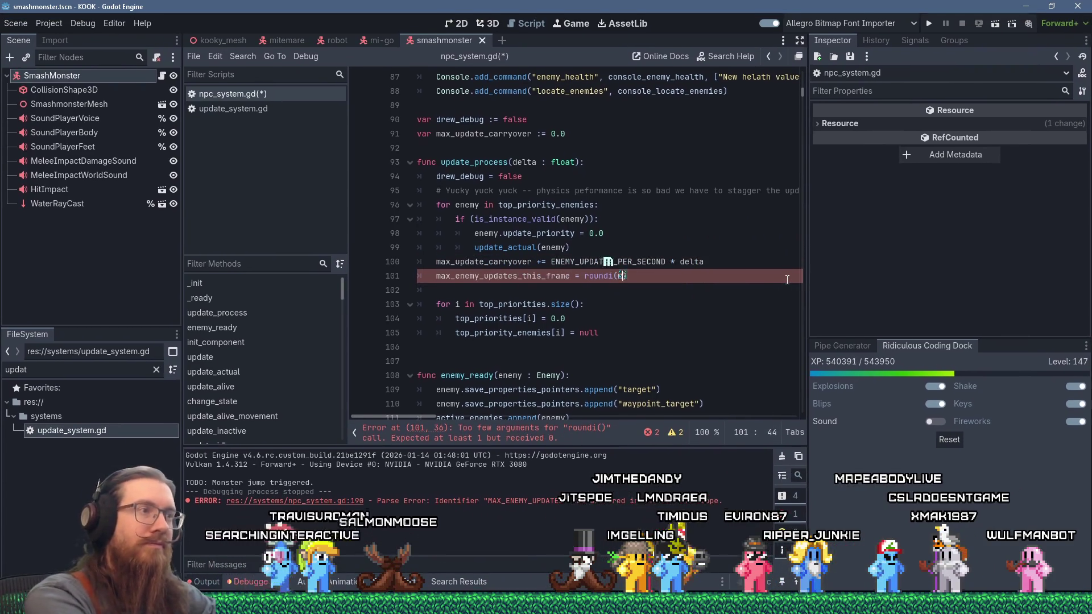
# Make line 101 use roundi(max_update_carryover) and start line 102 with max_update_carryover -=.
pyautogui.write('max_update_')
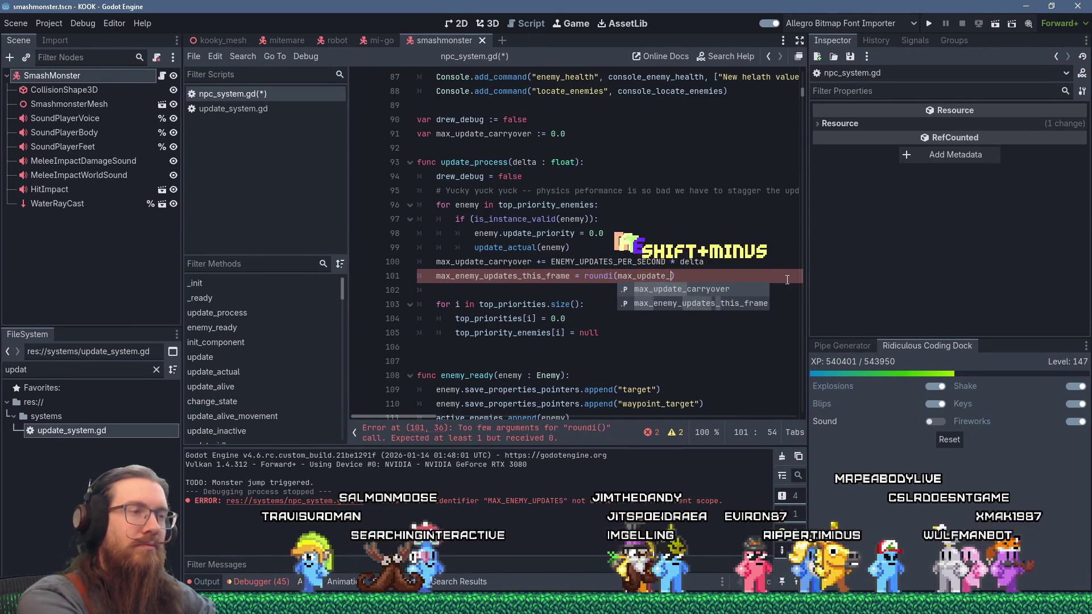
pyautogui.press('Return')
pyautogui.press('Return')
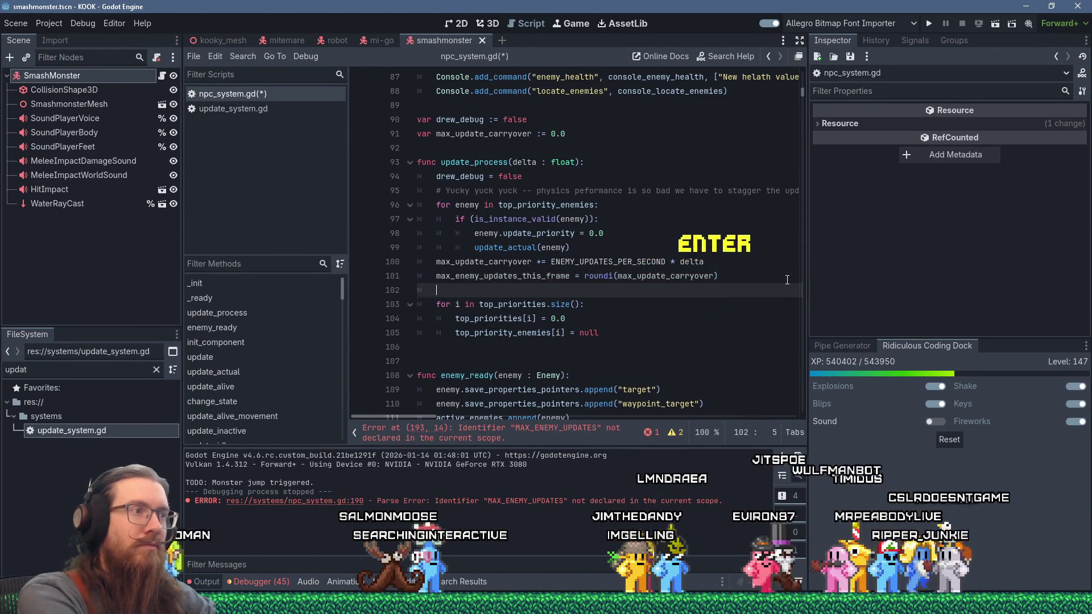
pyautogui.write('max_update_')
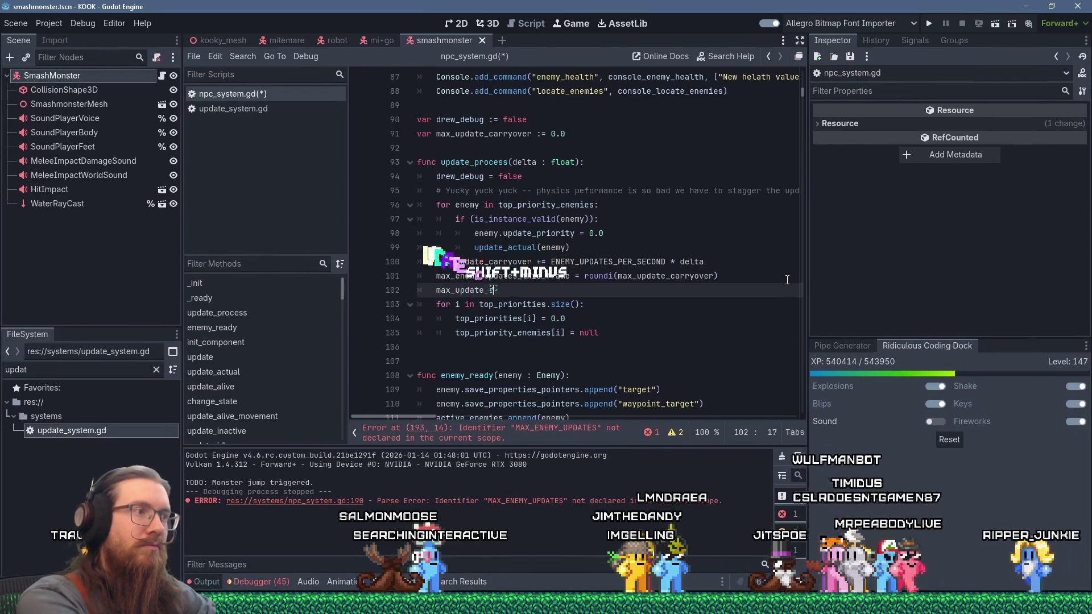
pyautogui.write('car')
pyautogui.press('Return')
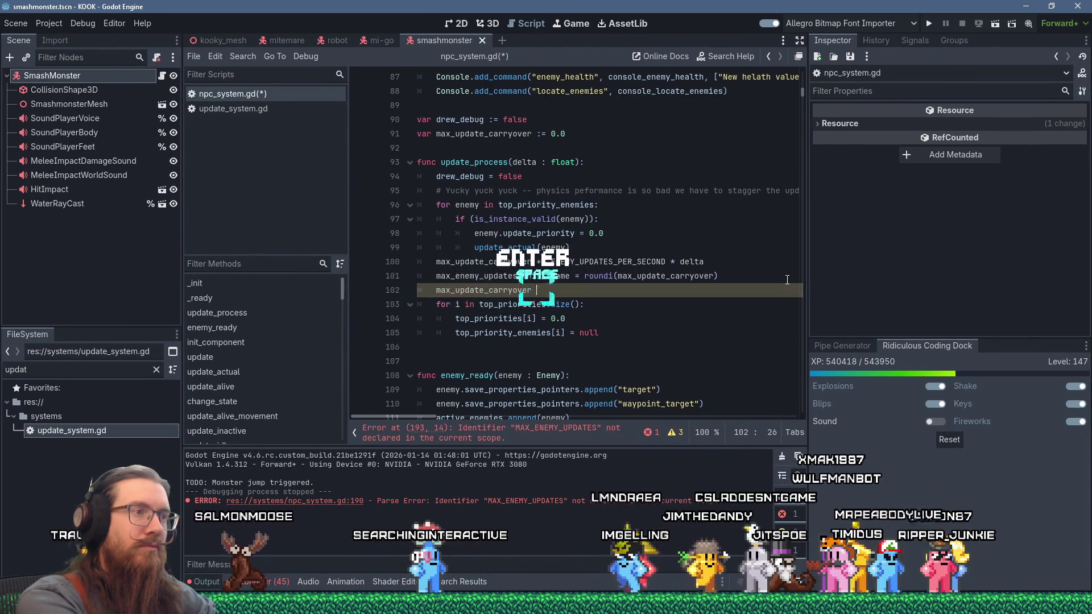
pyautogui.write('-=')
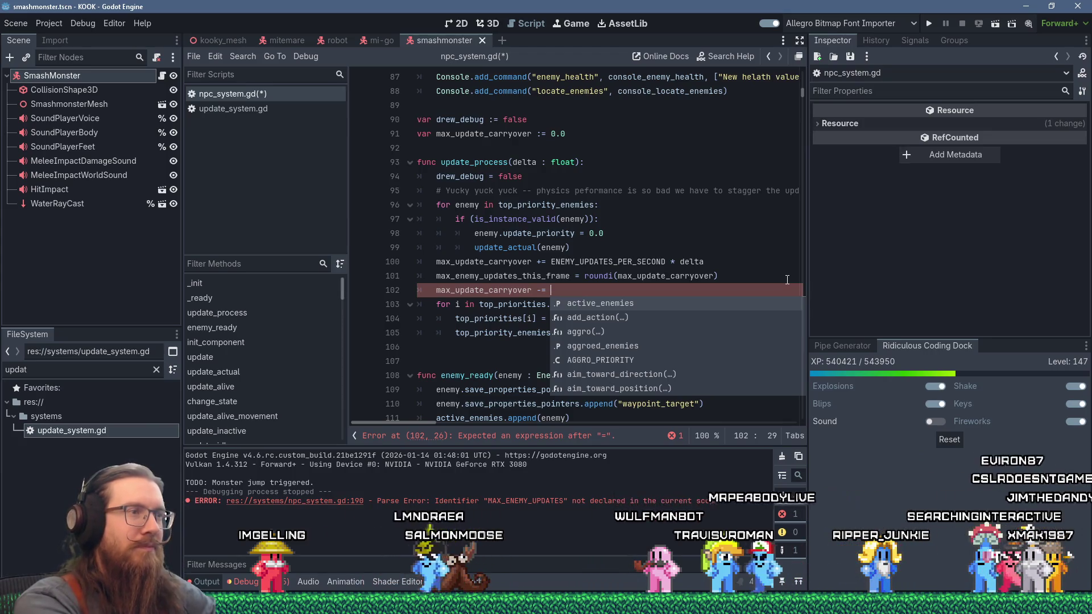
# Complete line 102 with max_enemy_updates_this_frame and comment '# So the roundoff carries over to the next frame.'.
pyautogui.write('max_enemy')
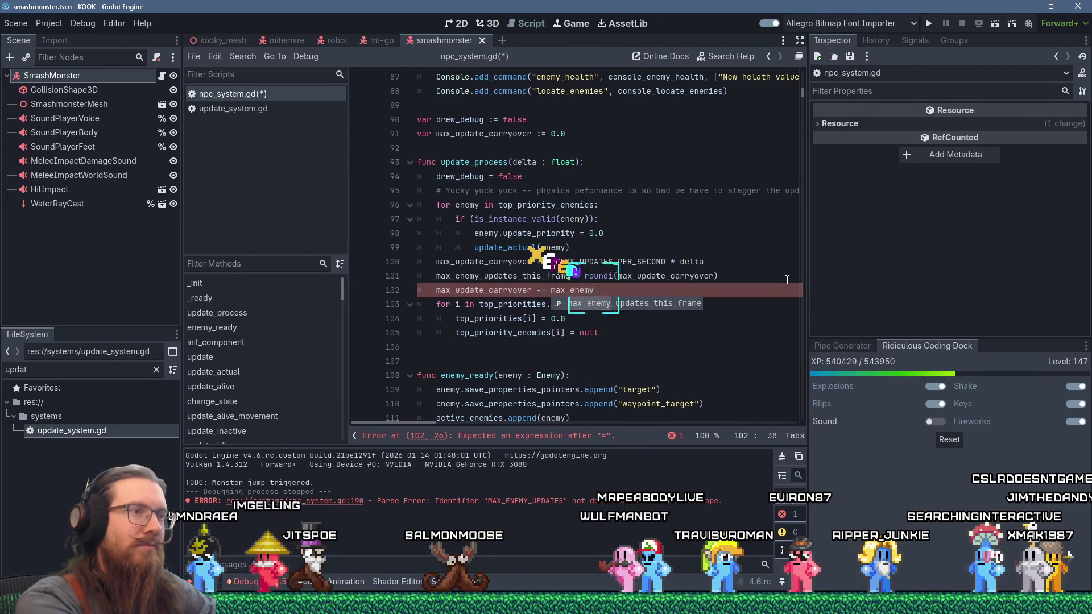
pyautogui.press('Return')
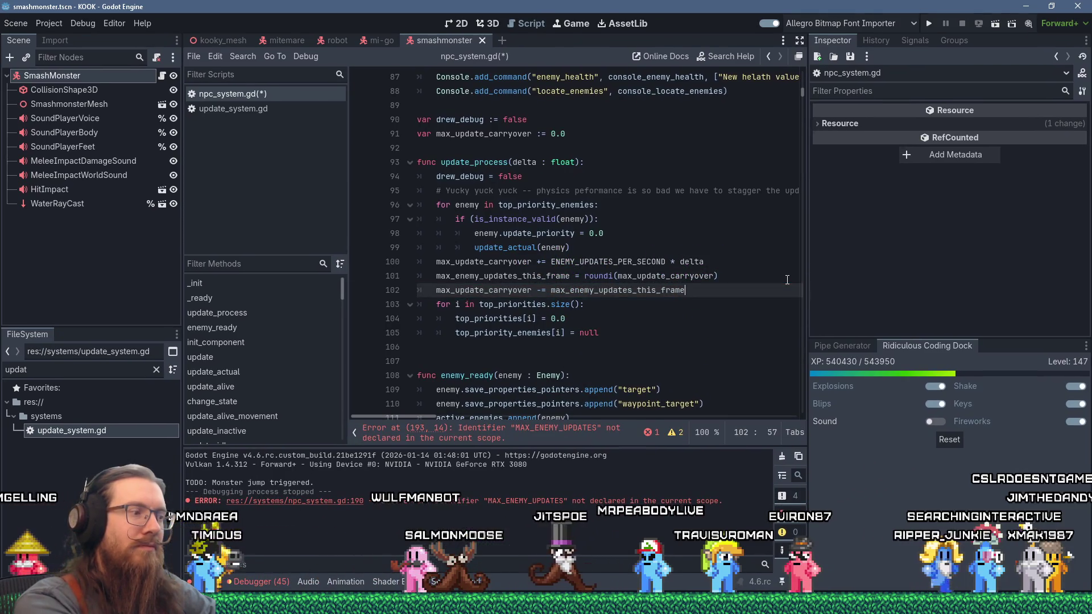
pyautogui.write(' # So')
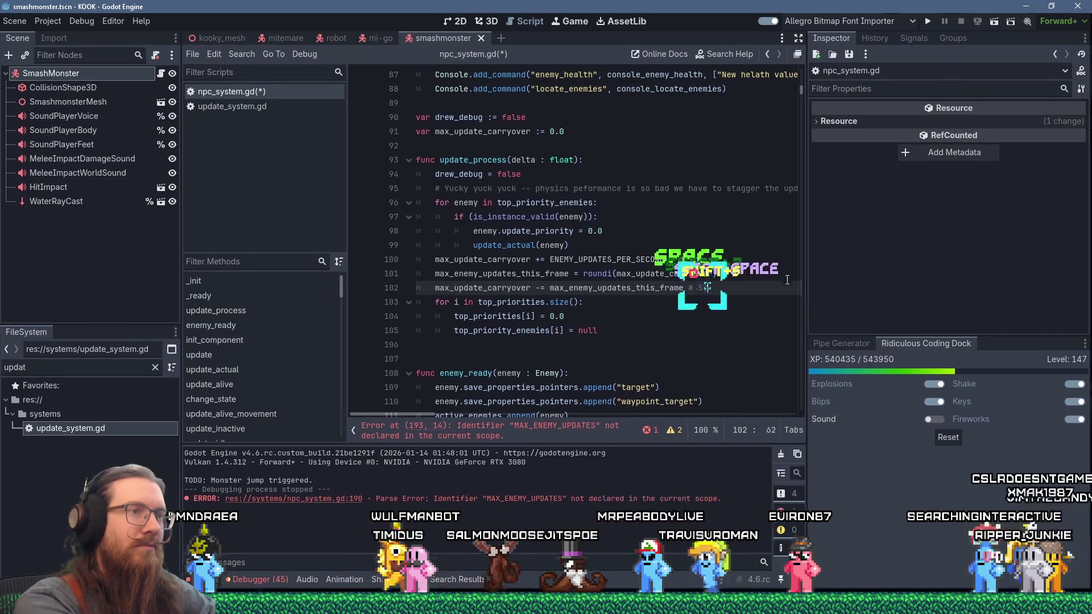
pyautogui.write(' the roundoff carry')
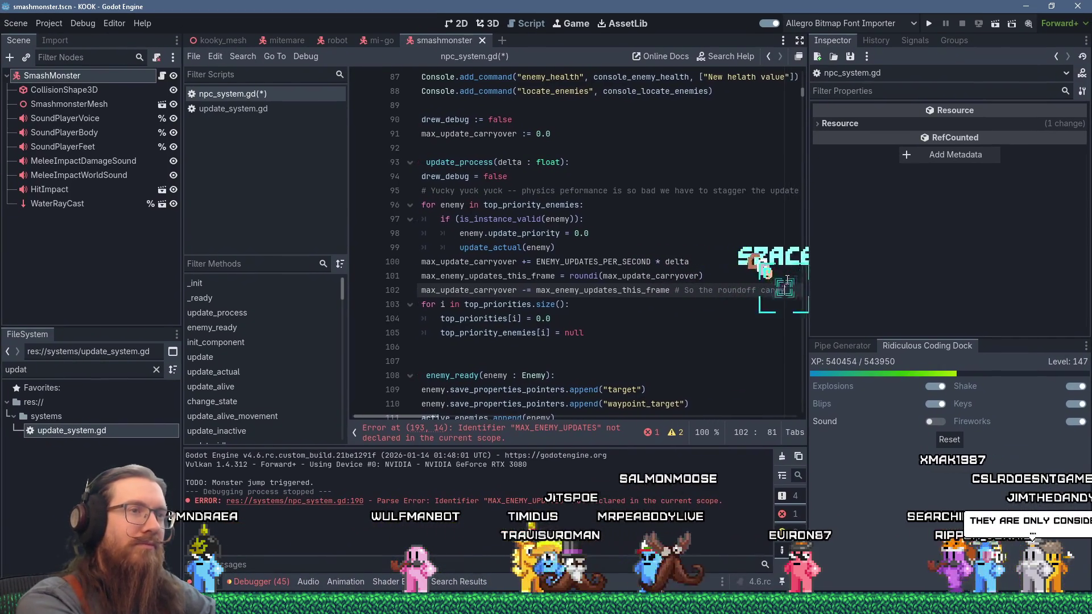
pyautogui.press('BackSpace')
pyautogui.write('ies oven')
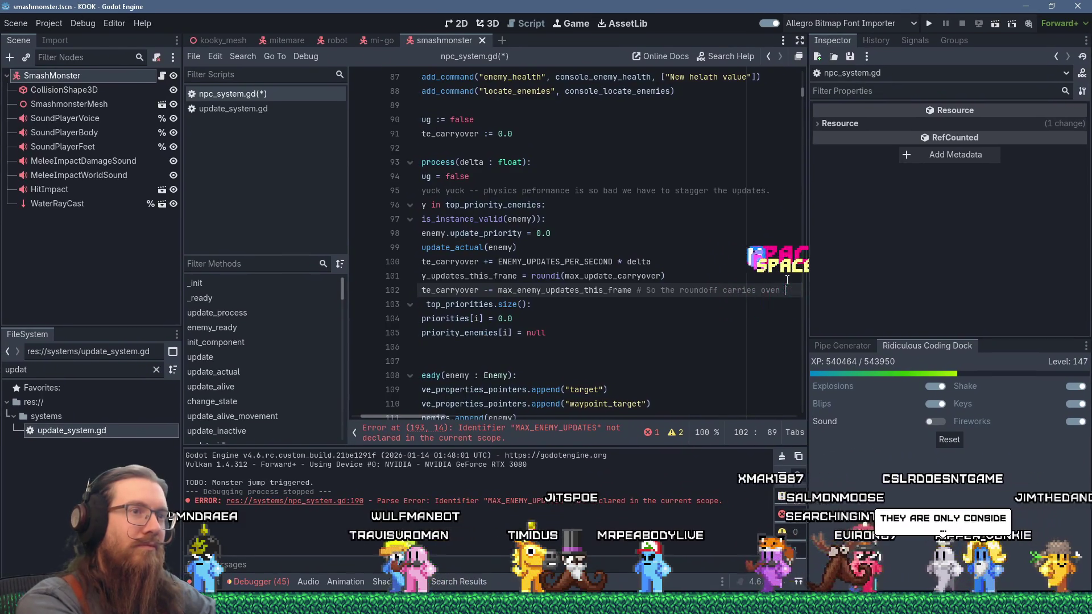
pyautogui.write('r to the')
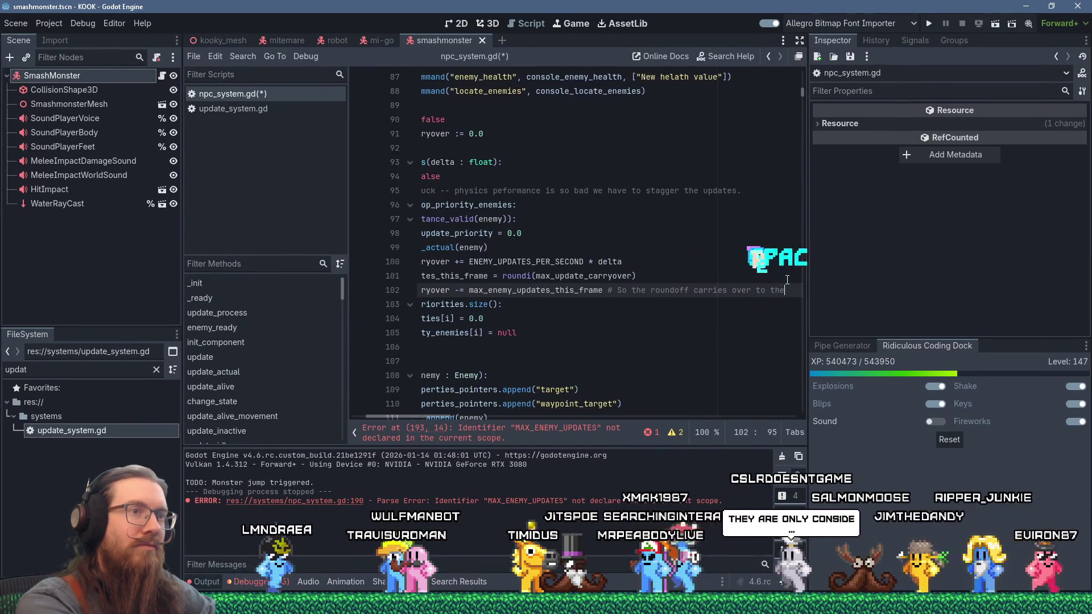
pyautogui.write(' next frame.')
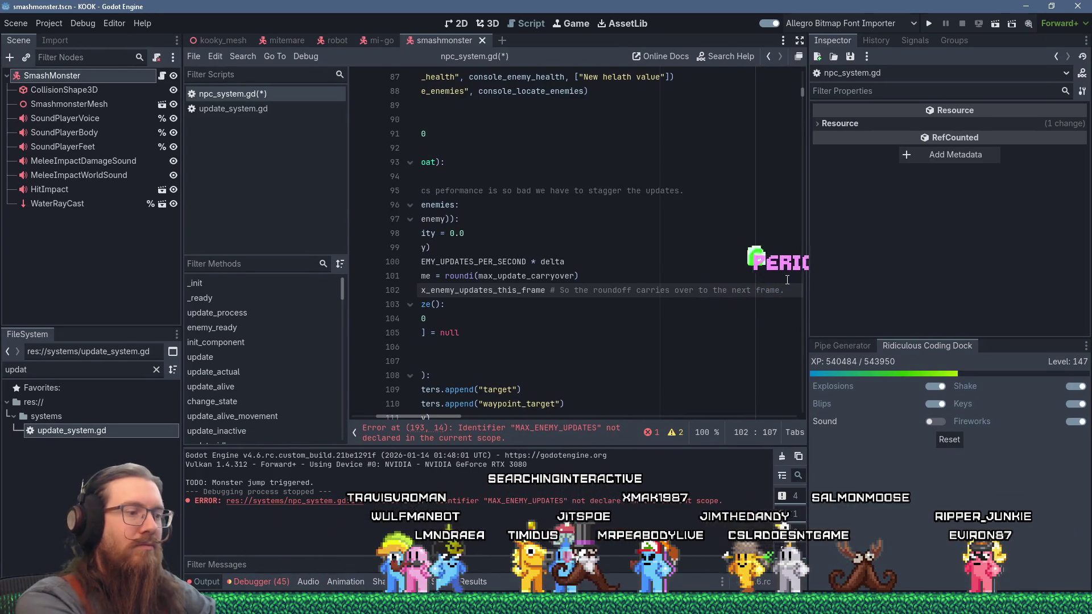
pyautogui.press('Home')
pyautogui.press('Home')
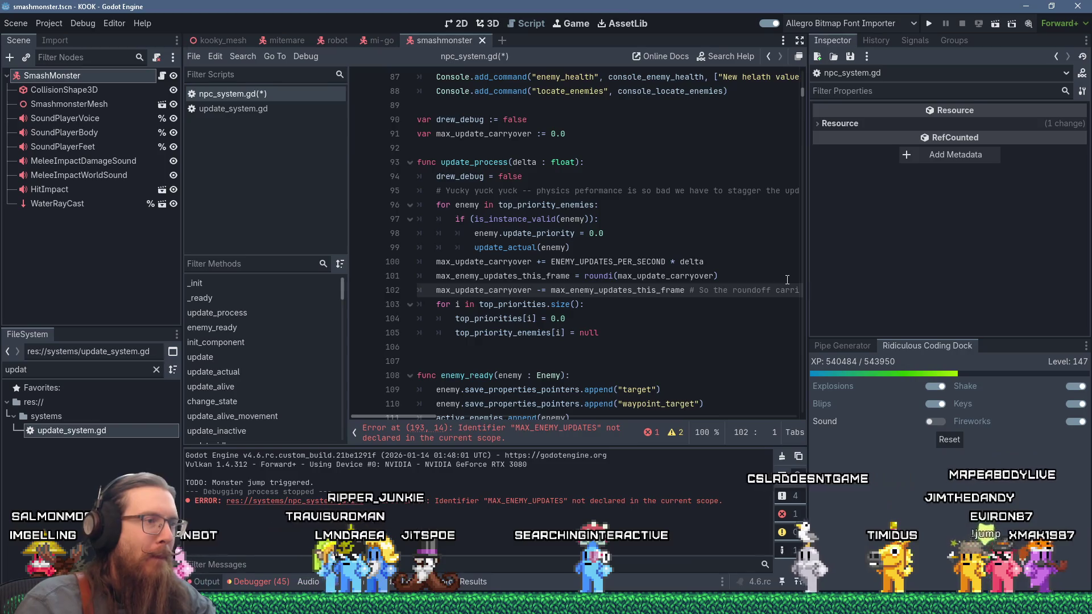
# Enlarge the code editor to full screen and set a breakpoint on line 100.
pyautogui.click(798, 40)
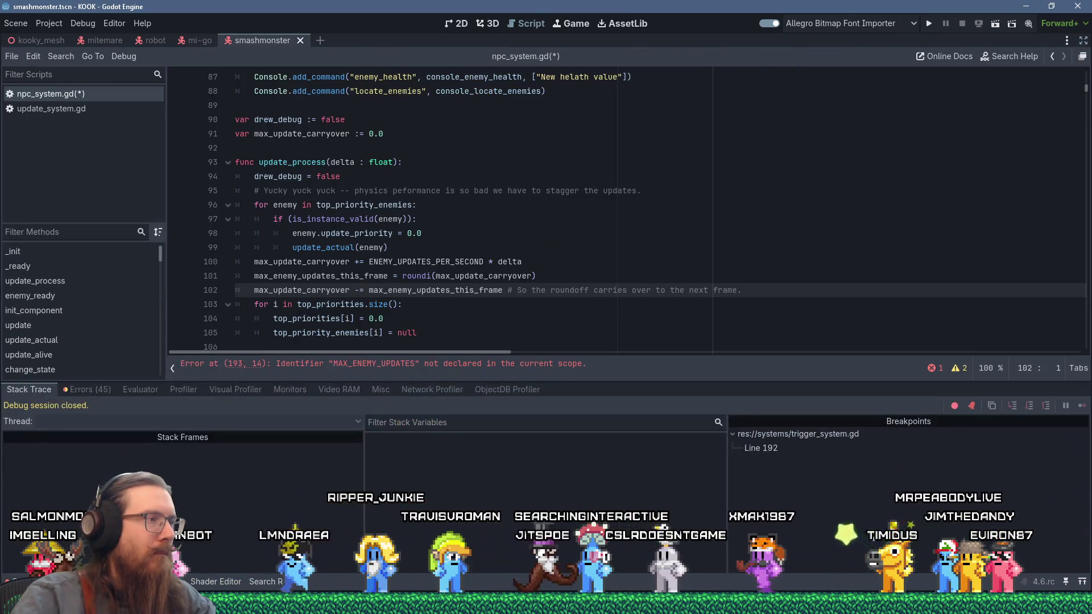
pyautogui.click(426, 309)
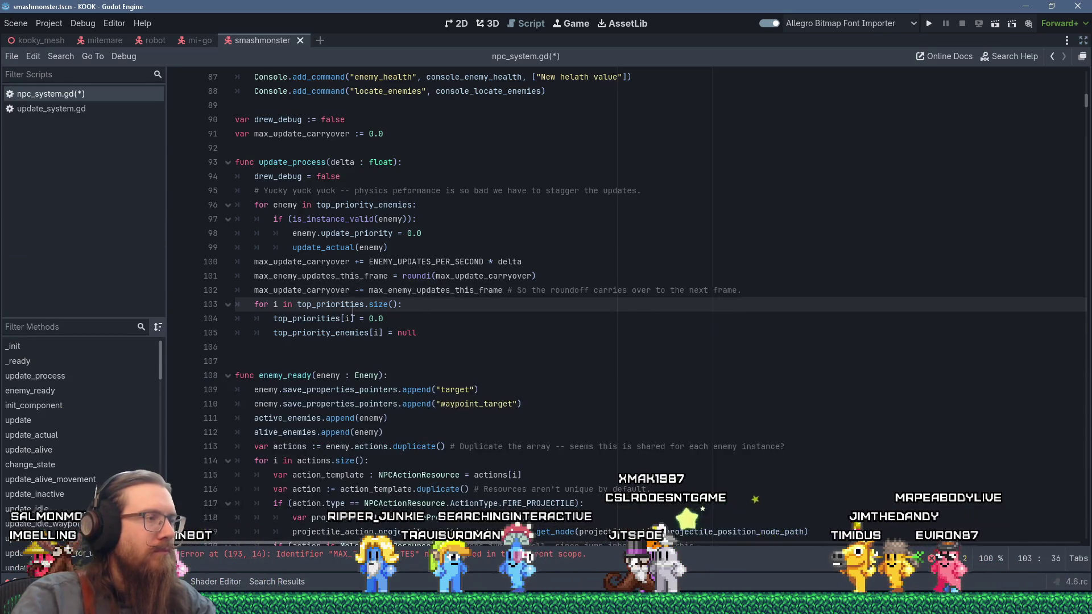
pyautogui.click(266, 287)
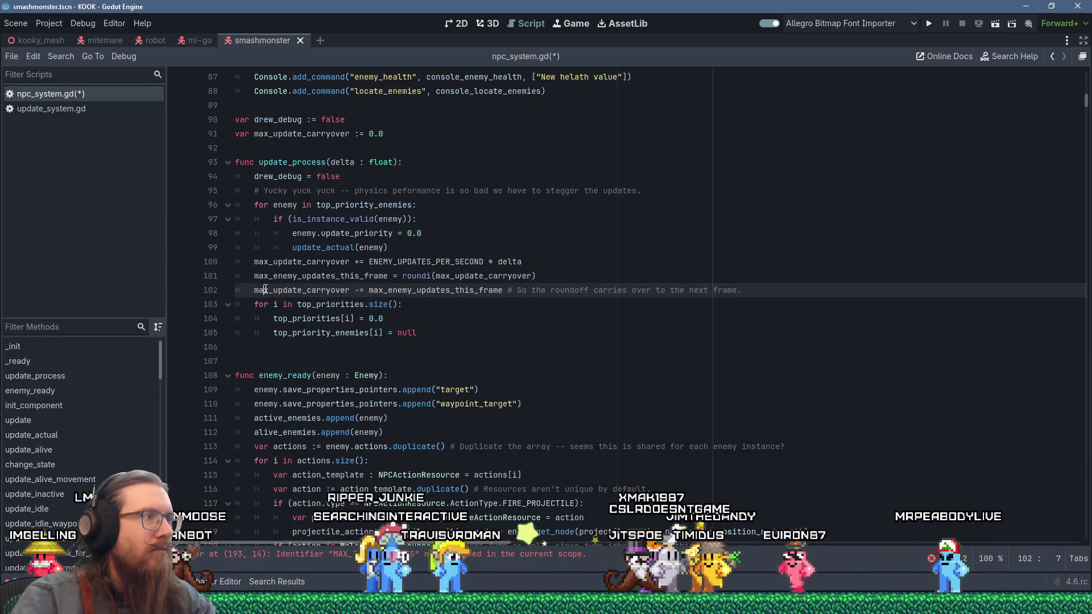
pyautogui.press('Up')
pyautogui.click(178, 265)
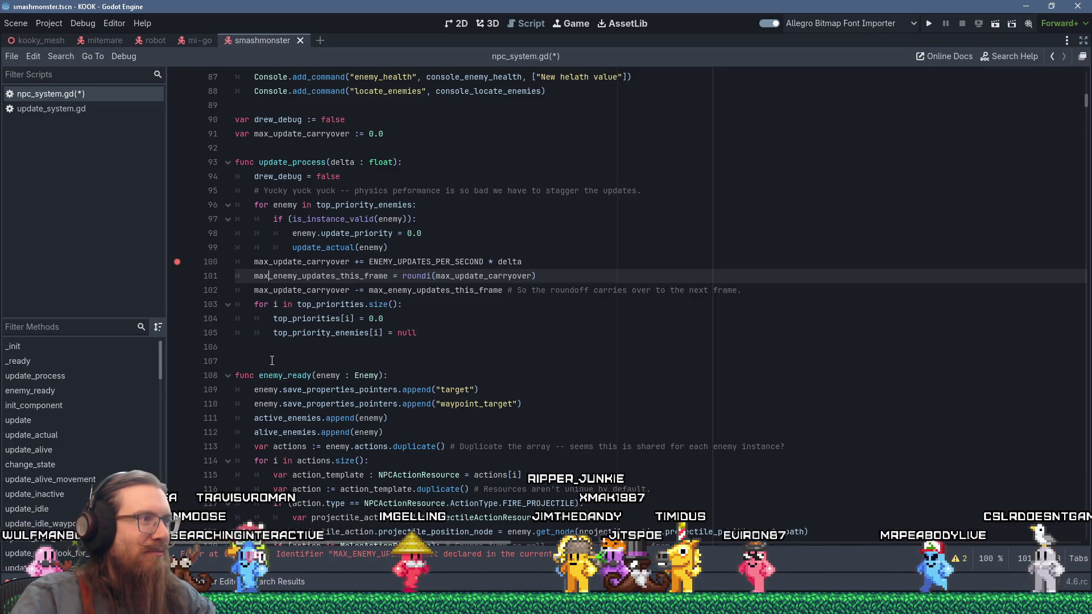
# Save npc_system.gd and put the caret at the end of line 102.
pyautogui.scroll(-2, 272, 358)
pyautogui.scroll(3, 209, 315)
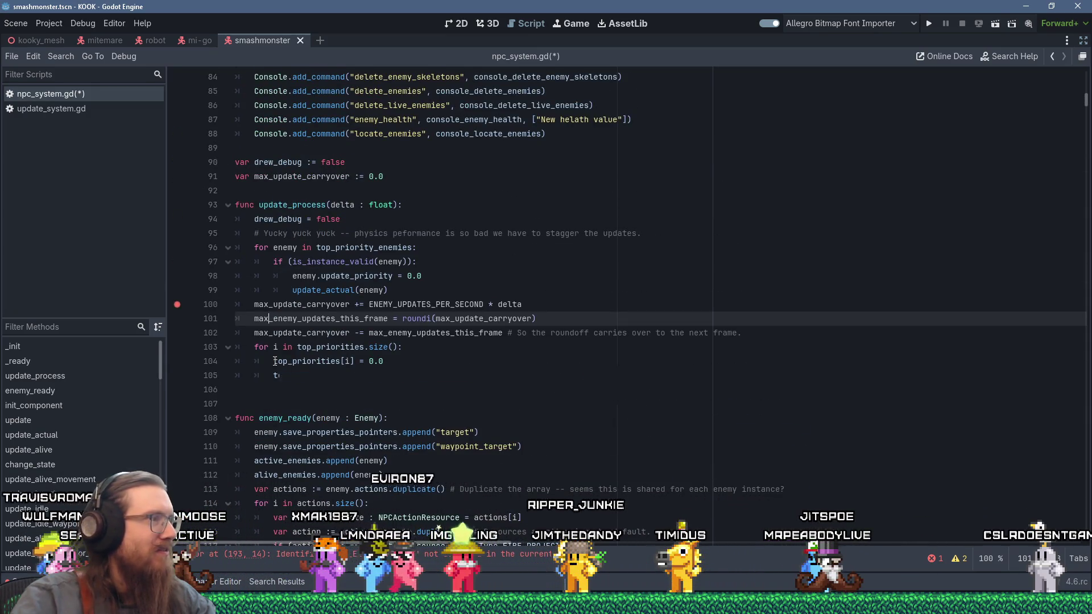
pyautogui.hotkey('ctrl', 's')
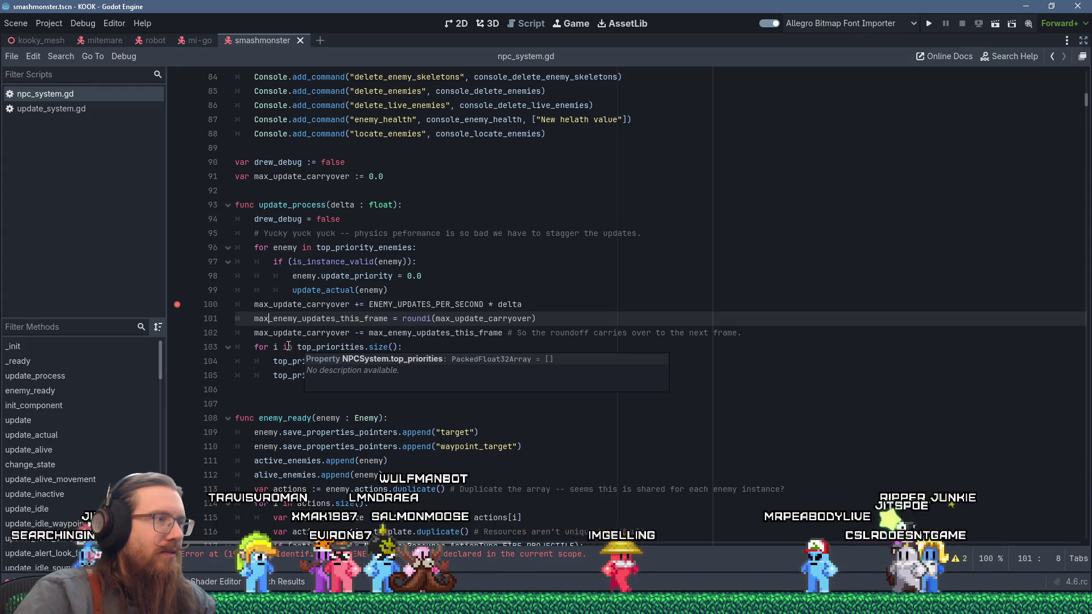
pyautogui.click(261, 340)
# Add line 103 'if (max_enemy_updates_this_frame > top_priorities.size()):' to update_process, leaving its body empty.
pyautogui.press('Return')
pyautogui.write('#')
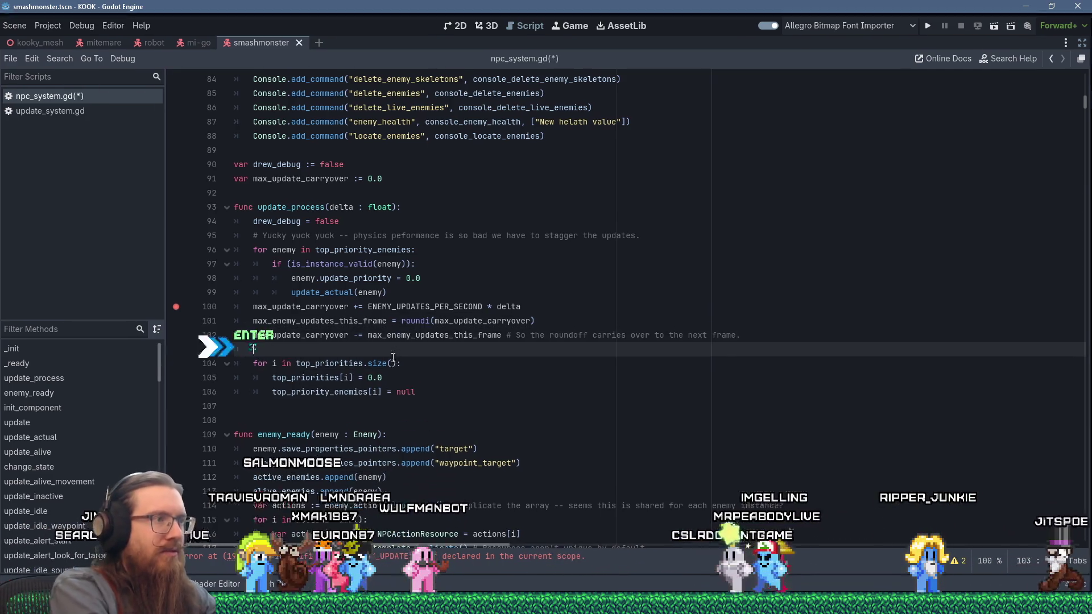
pyautogui.write('if (m')
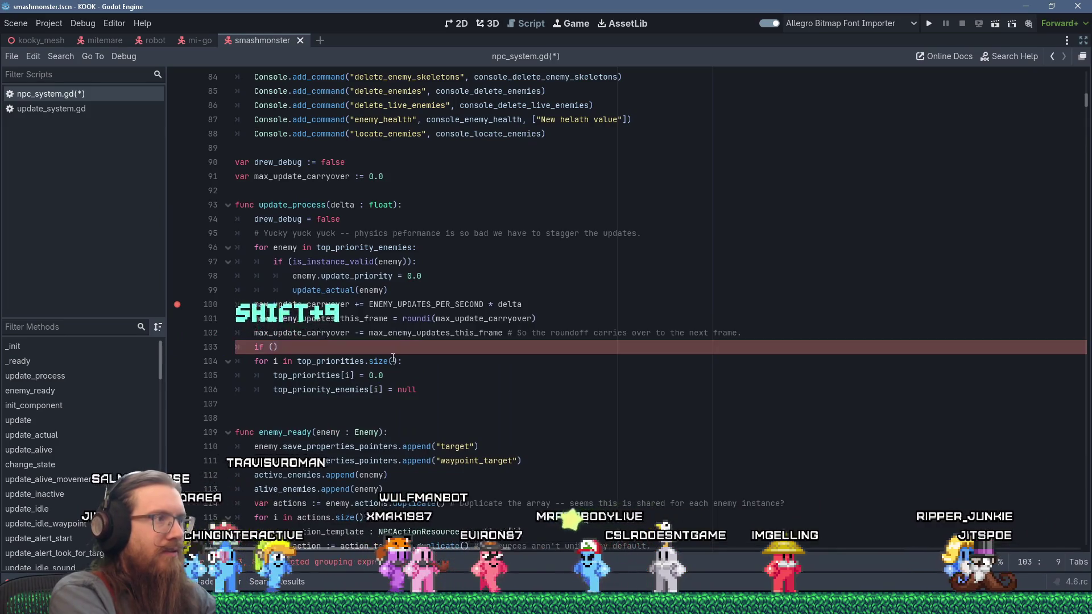
pyautogui.write('ax_')
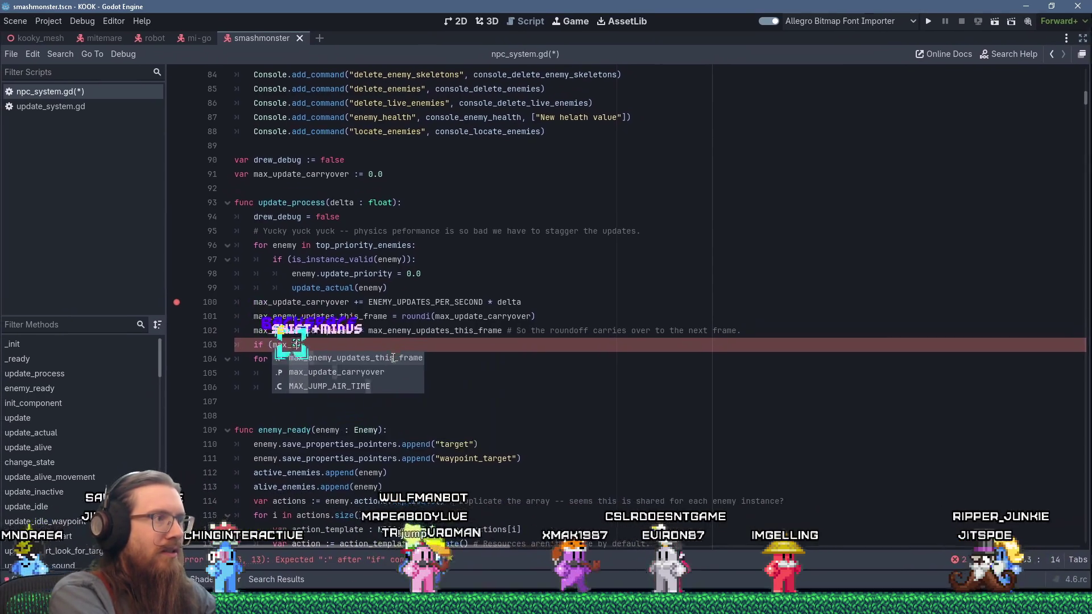
pyautogui.write('enemy_updates_this_frame > ')
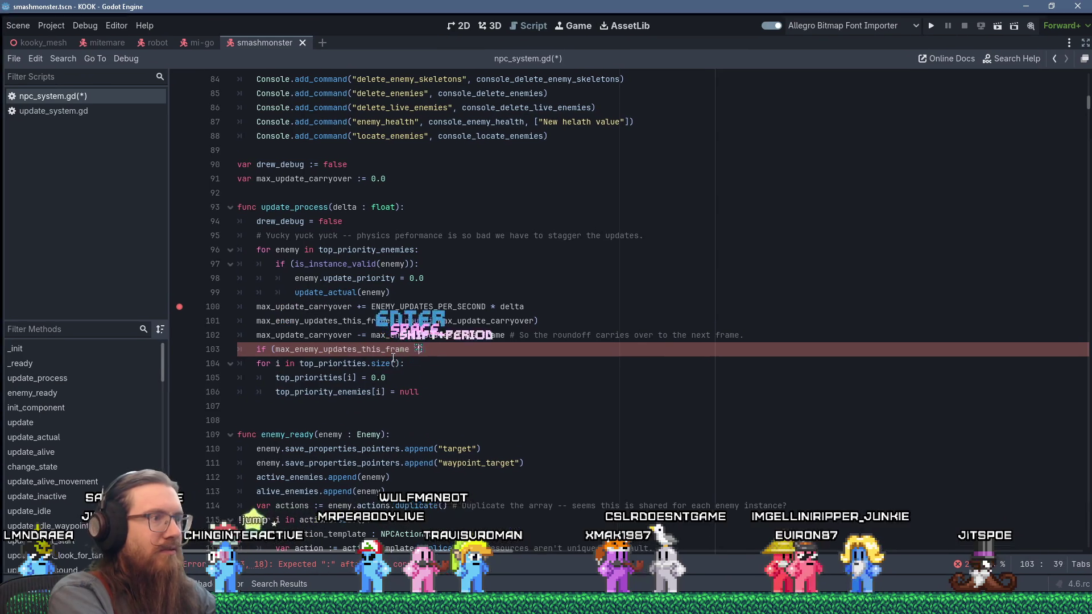
pyautogui.write('top_priorities')
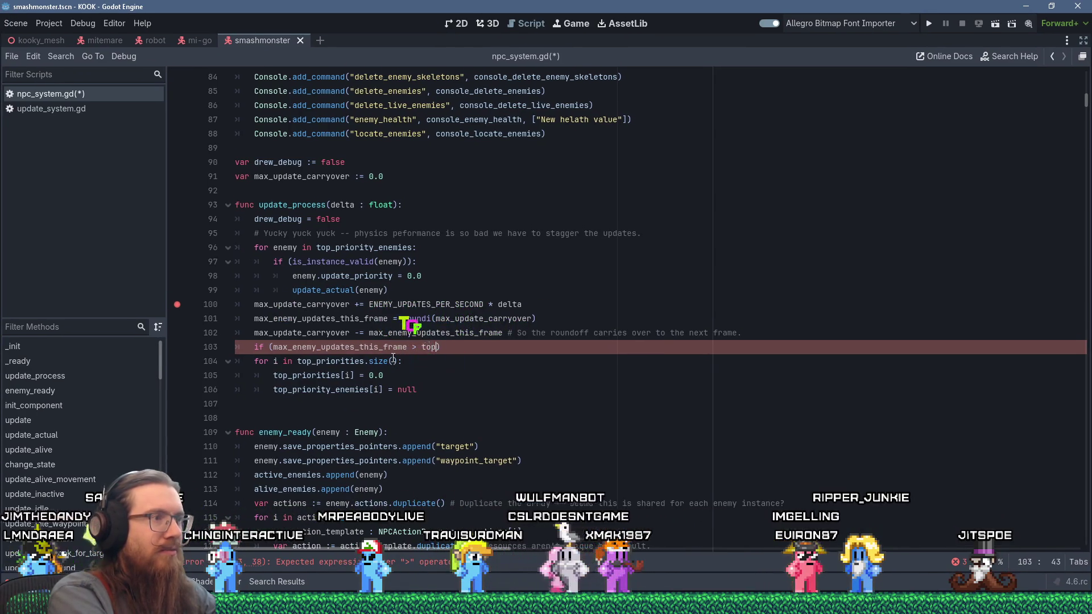
pyautogui.write('.size()):')
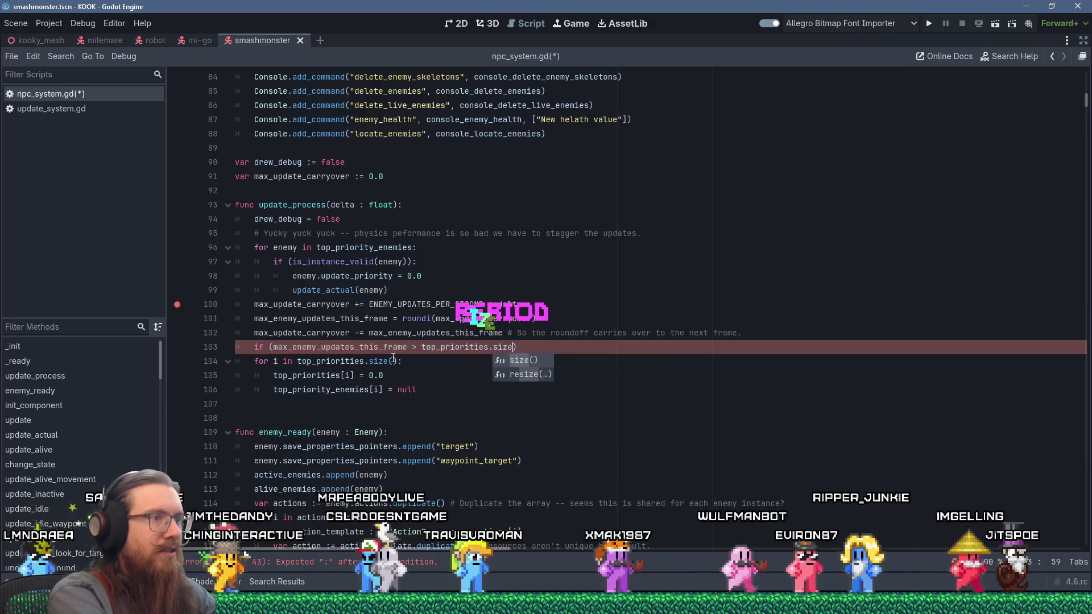
pyautogui.press('Return')
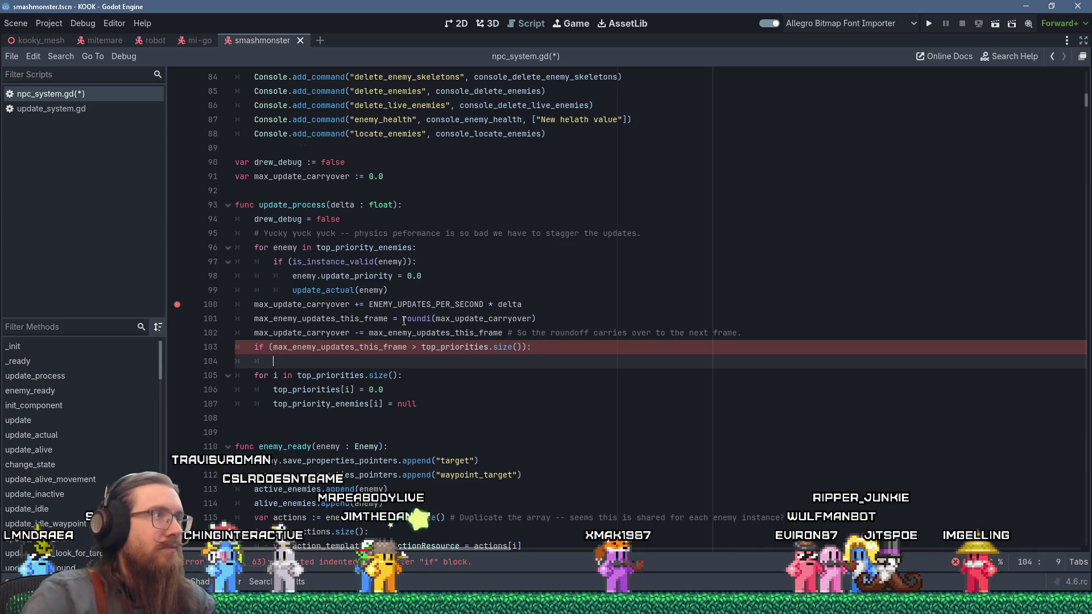
pyautogui.scroll(8, 403, 323)
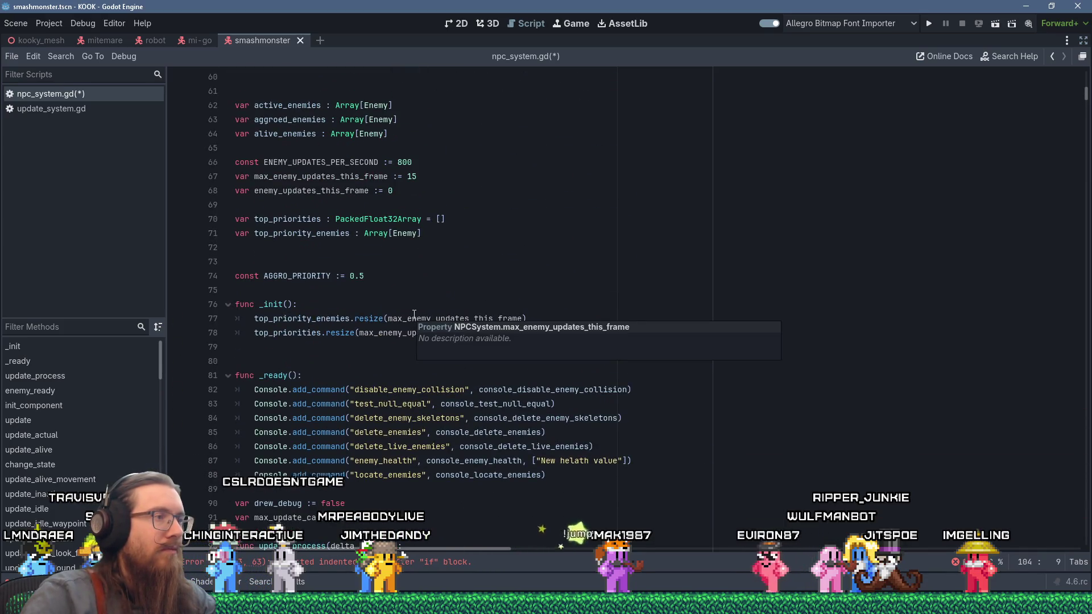
pyautogui.click(320, 302)
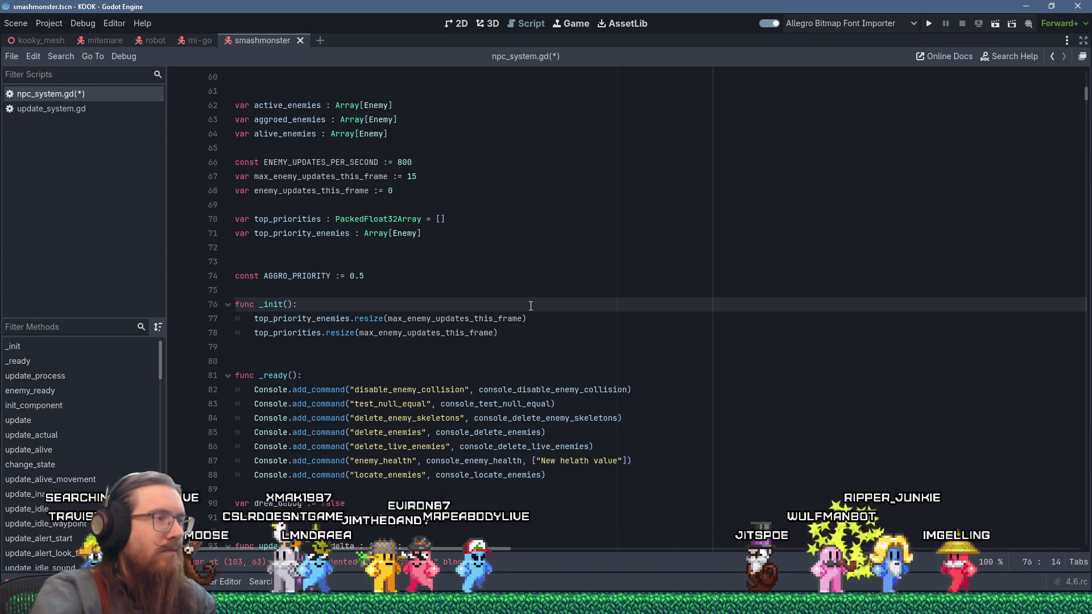
# Call resize_priorities(max_enemy_updates_this_frame) in _init and declare 'func resize_priorities(size : int) -> void:'.
pyautogui.press('Return')
pyautogui.write('sesize_priorities(')
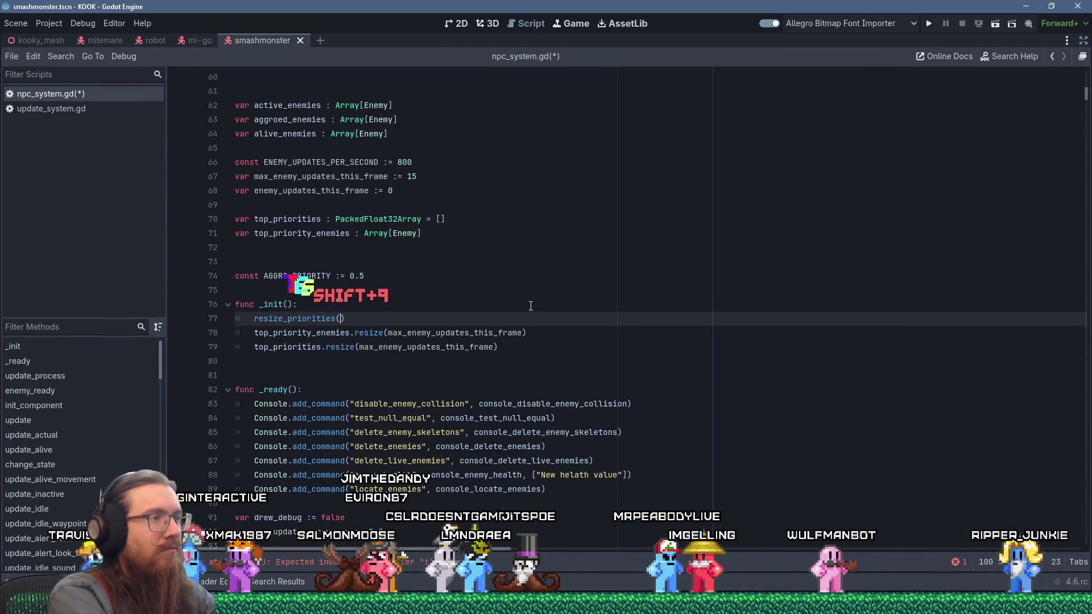
pyautogui.write('x_enemy_ups')
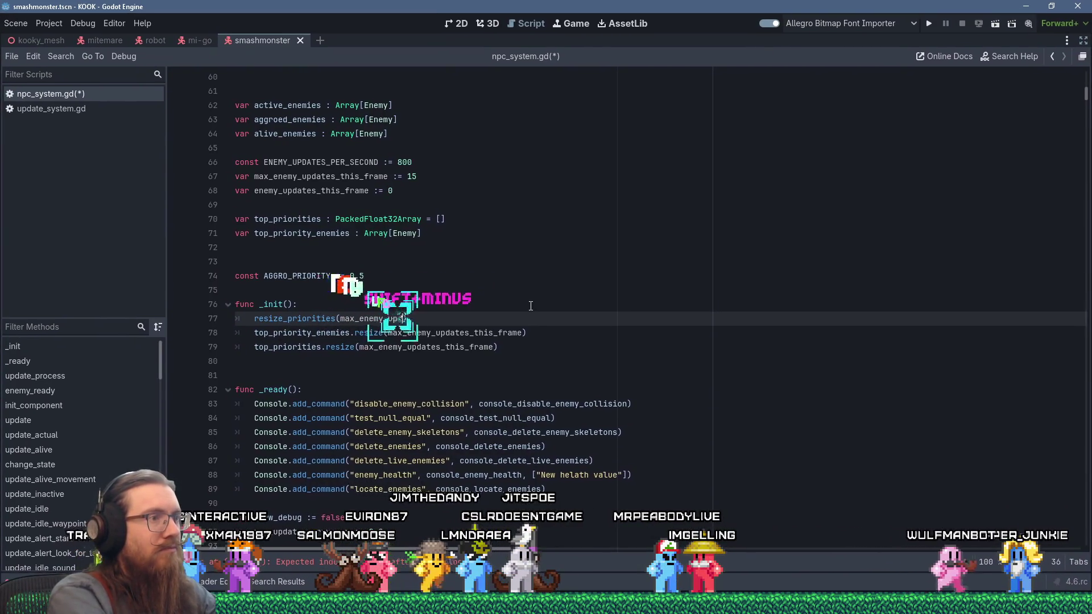
pyautogui.press('Return')
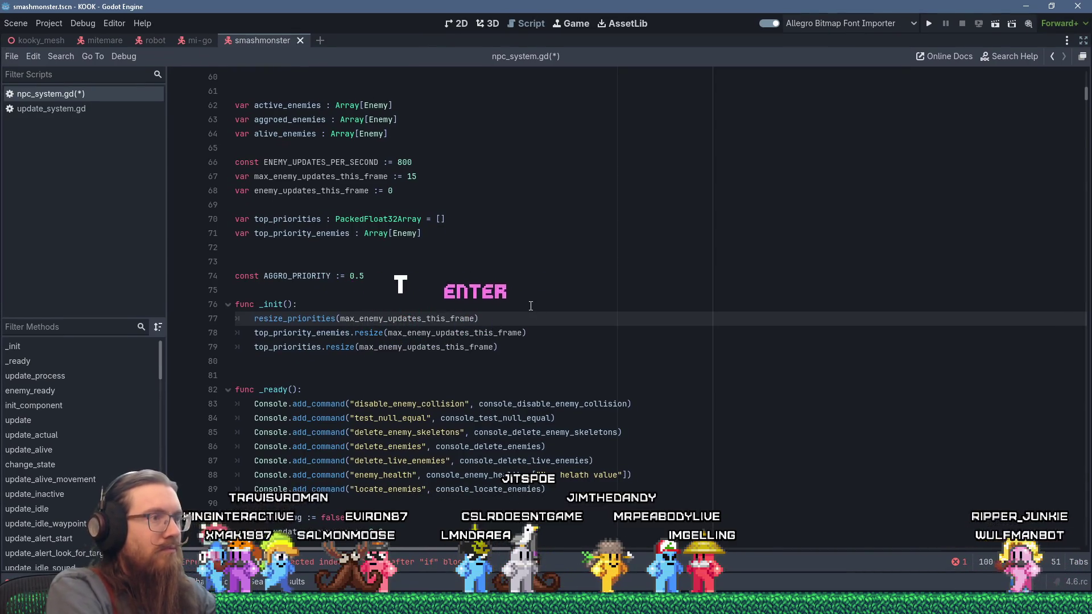
pyautogui.scroll(-5, 530, 306)
pyautogui.press('Left')
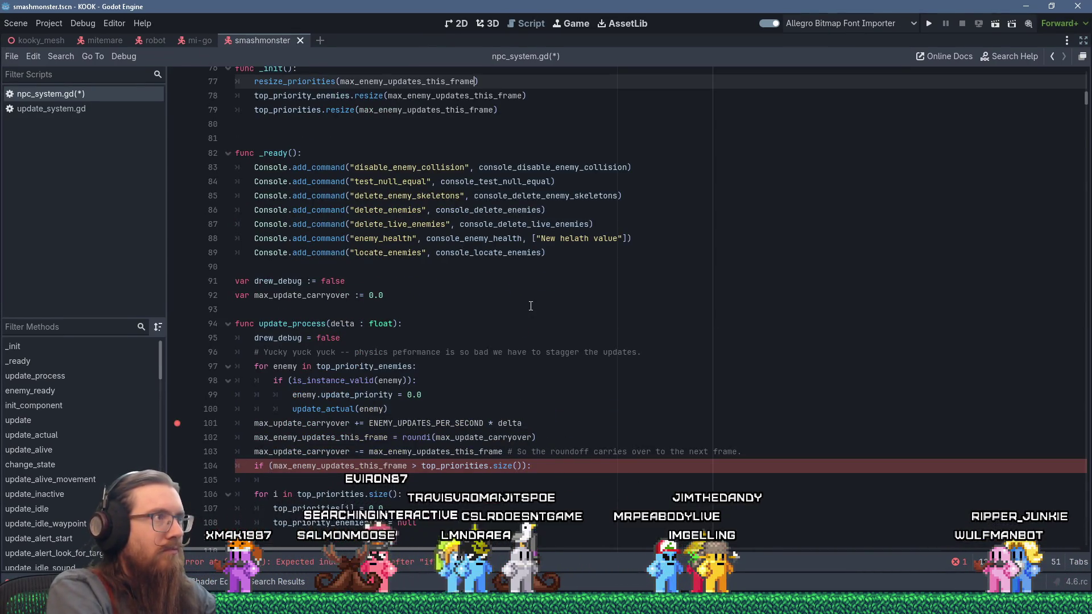
pyautogui.press('Return')
pyautogui.press('Return')
pyautogui.press('Return')
pyautogui.press('BackSpace')
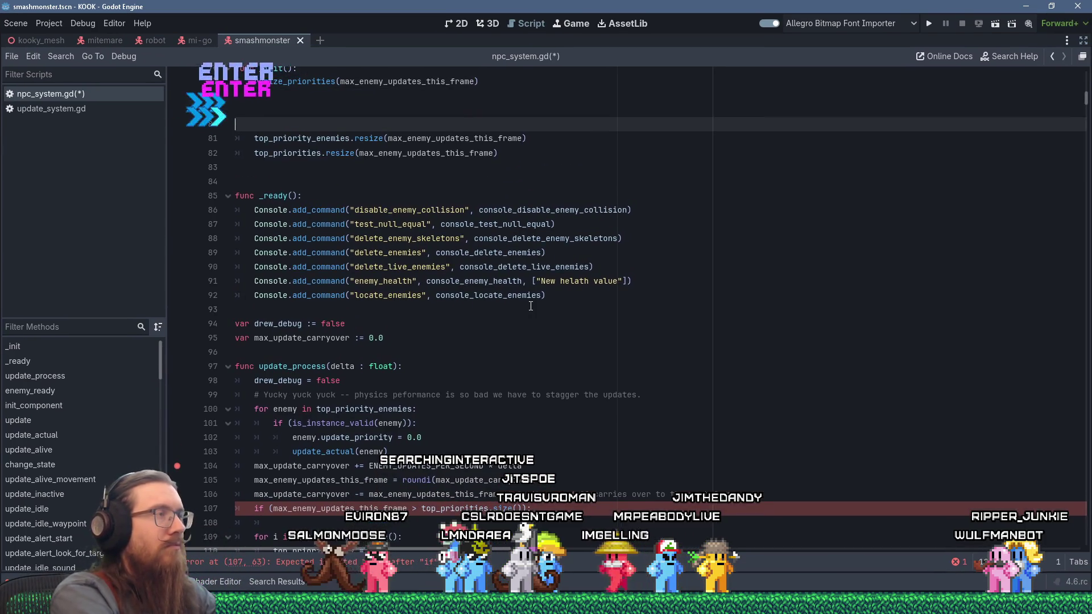
pyautogui.write('func resze_priorities(')
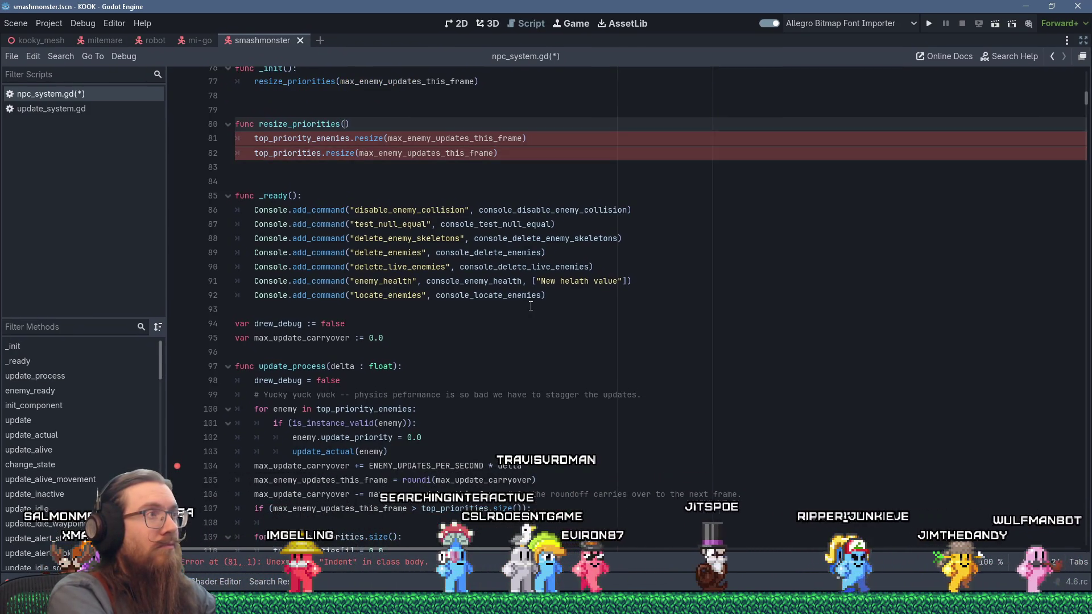
pyautogui.write('size : int)')
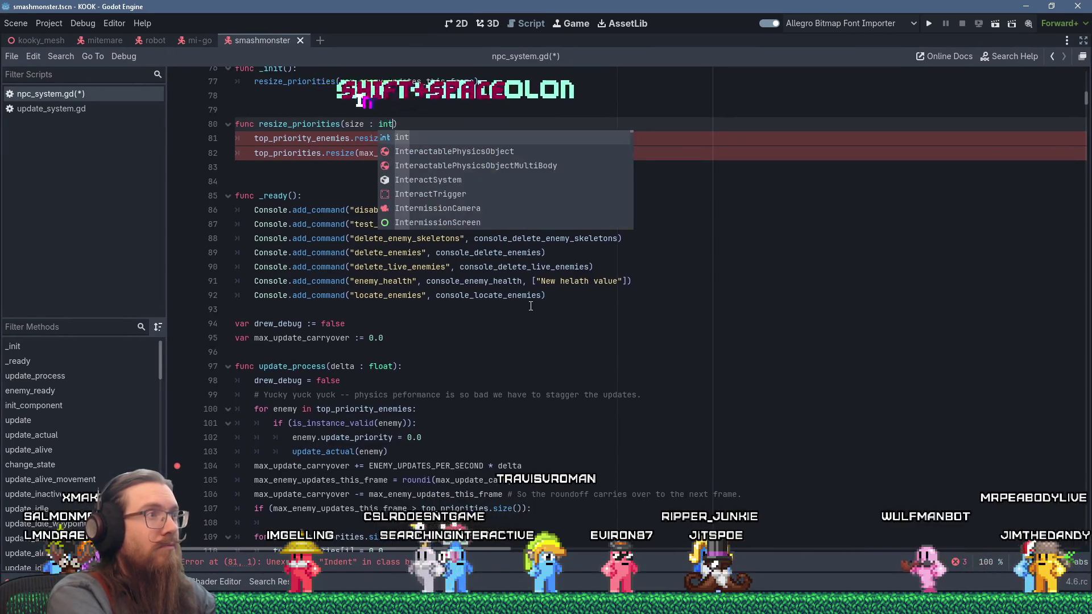
pyautogui.write(' -> void:')
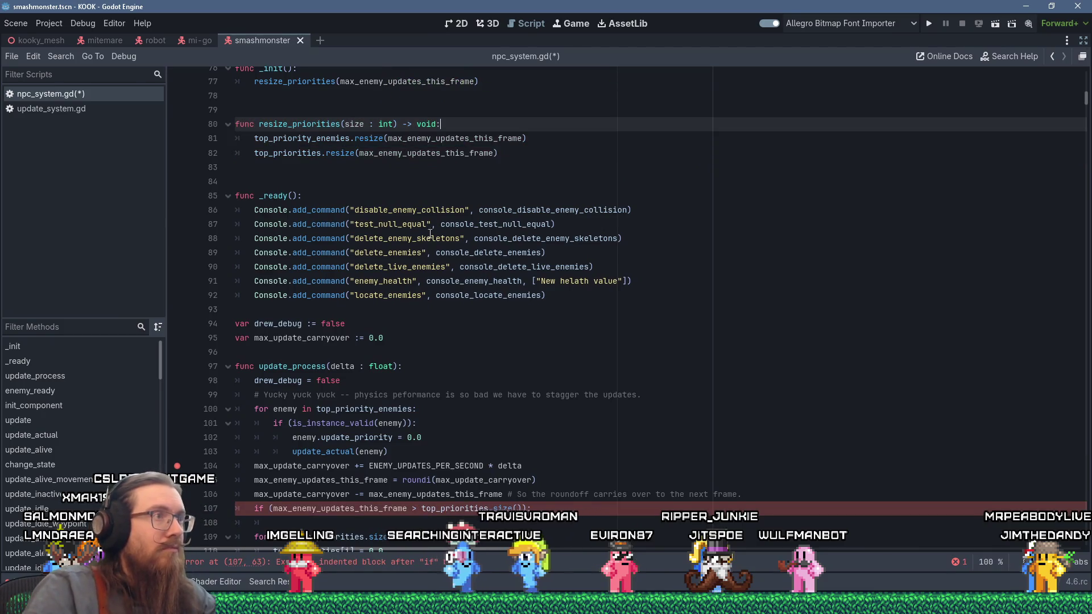
# Make both resize calls on lines 81 and 82 use the size parameter.
pyautogui.doubleClick(446, 138)
pyautogui.write('size')
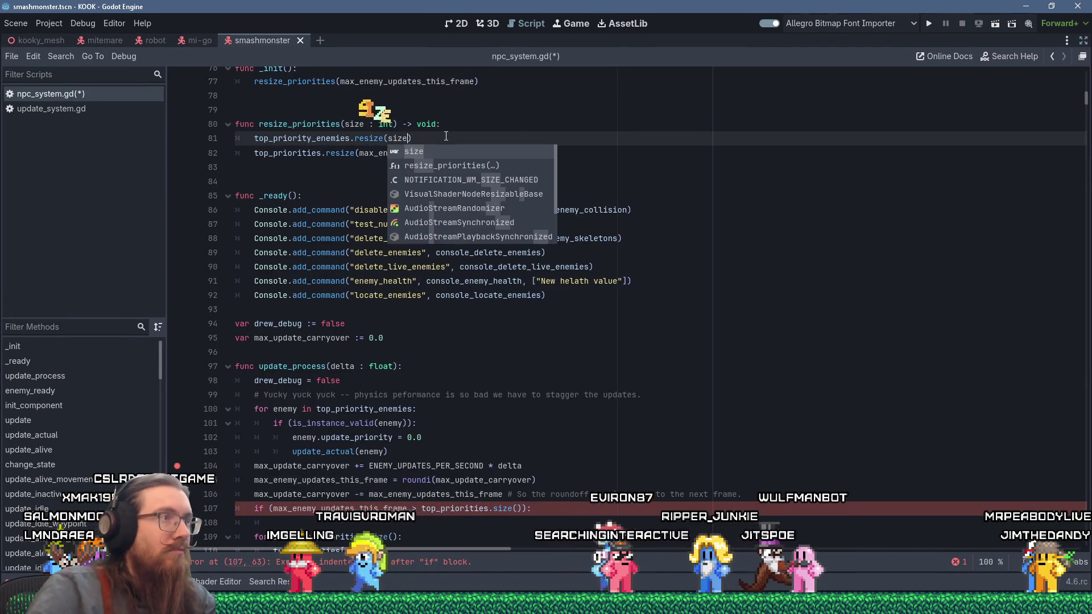
pyautogui.doubleClick(363, 153)
pyautogui.write('size')
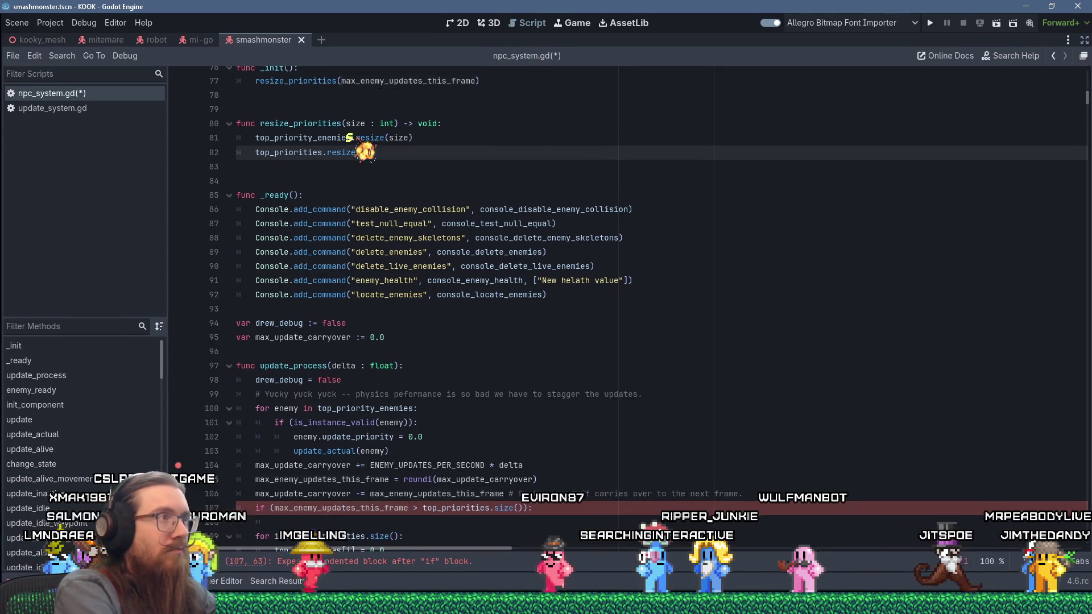
# Copy the resize_priorities function name for reuse in the if block.
pyautogui.doubleClick(299, 125)
pyautogui.rightClick(298, 125)
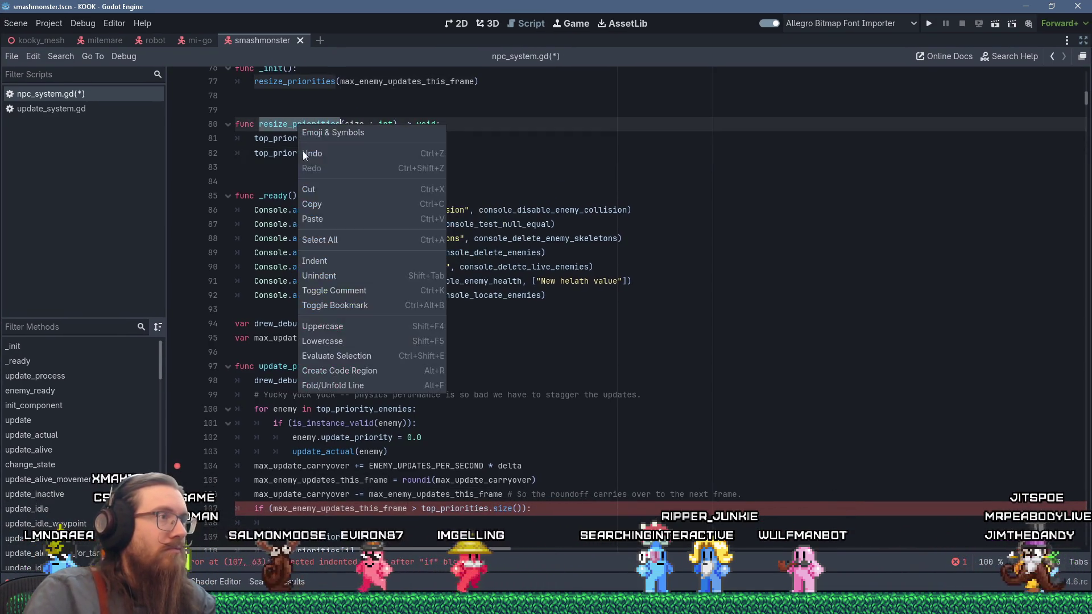
pyautogui.click(323, 206)
pyautogui.scroll(-3, 387, 313)
pyautogui.click(436, 392)
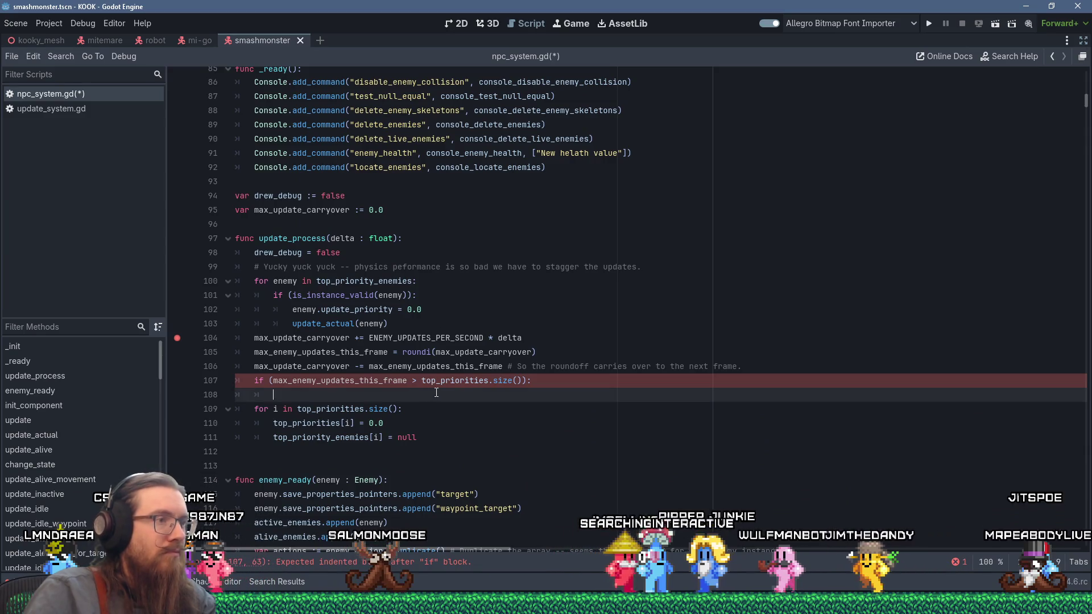
# Call resize_priorities(max_enemy_updates_this_frame) in the if body and loop over max_enemy_updates_this_frame instead.
pyautogui.hotkey('ctrl', 'v')
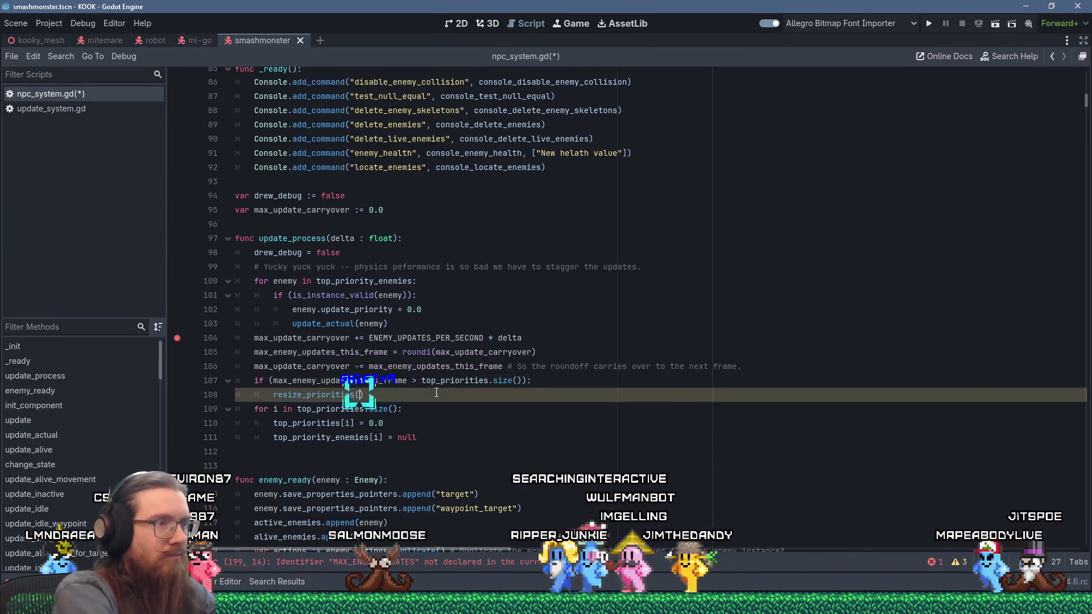
pyautogui.write('(max_enemy_updates_this_frame')
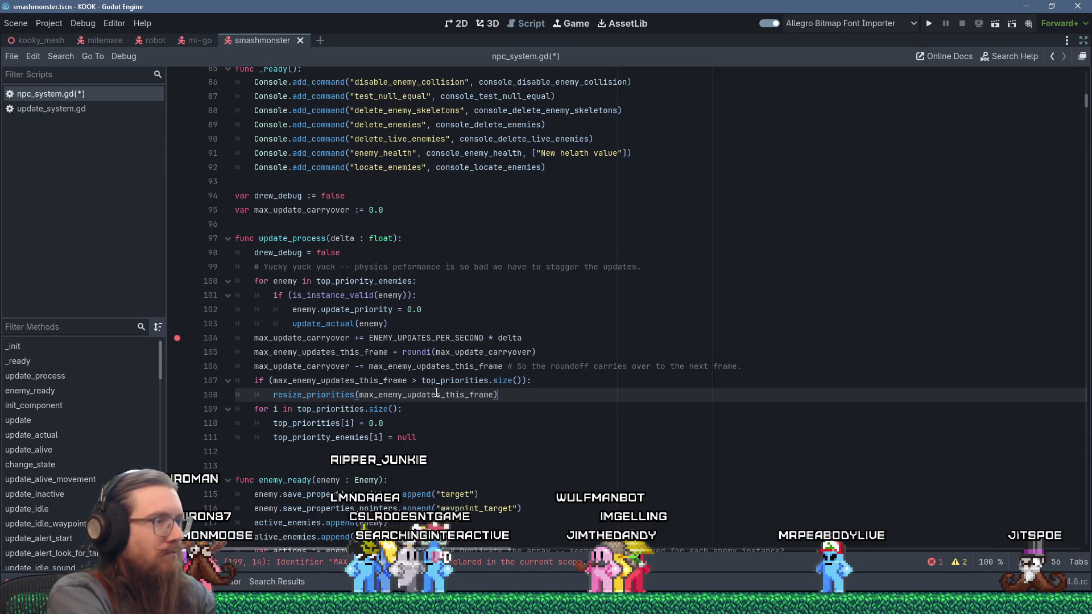
pyautogui.press('Down')
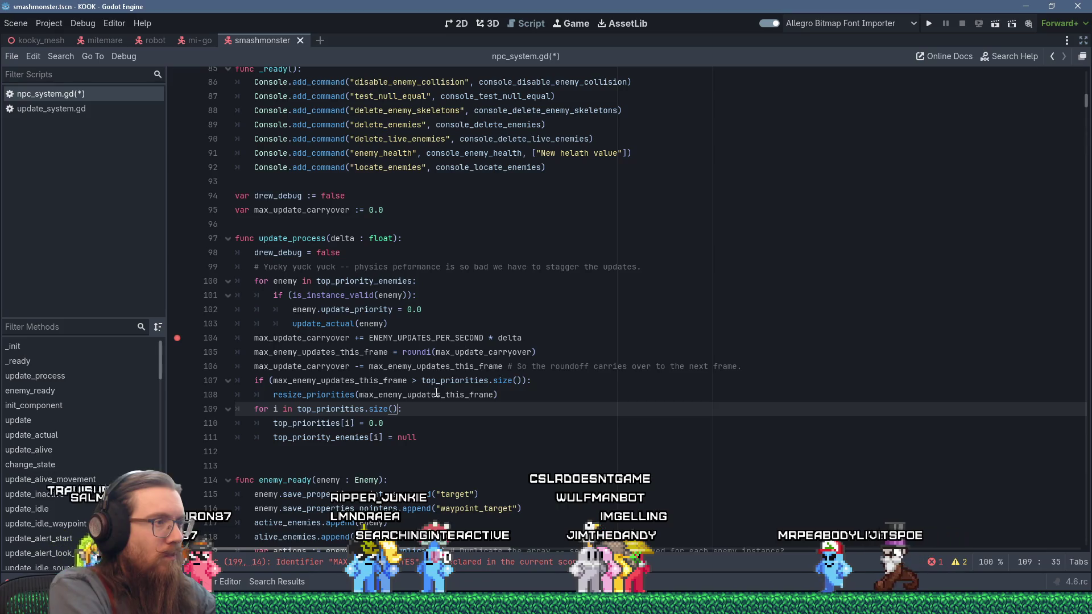
pyautogui.hotkey('ctrl', 'shift', 'Left')
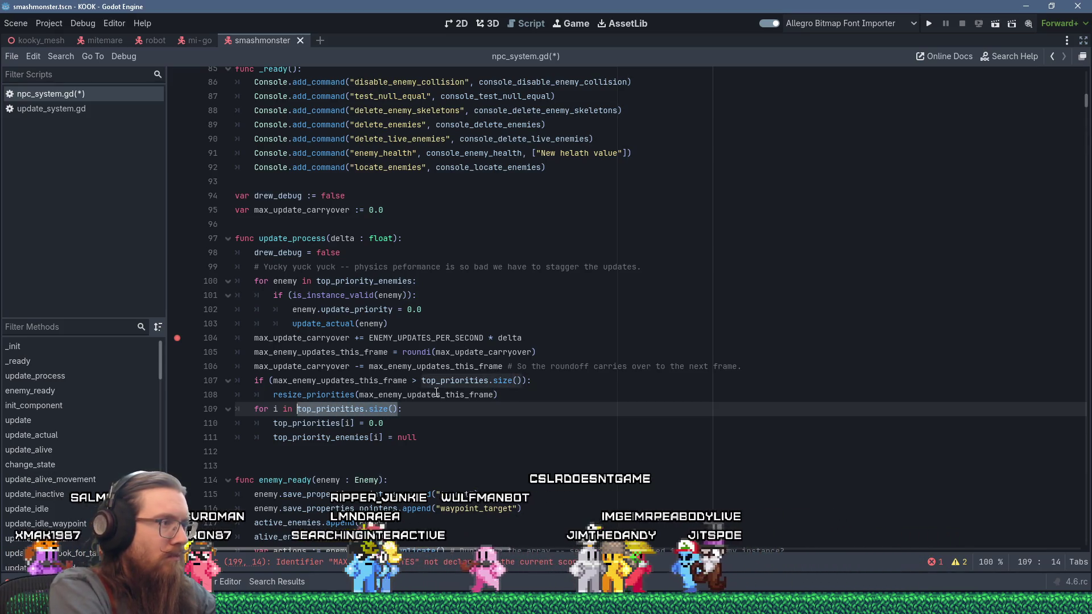
pyautogui.write('max_enemy_:')
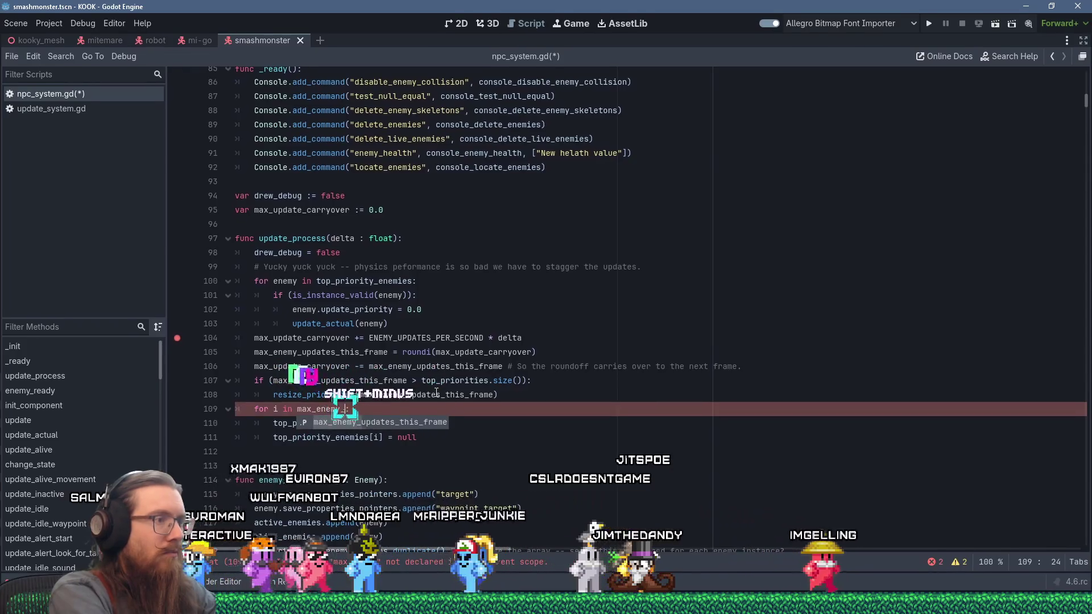
pyautogui.press('Return')
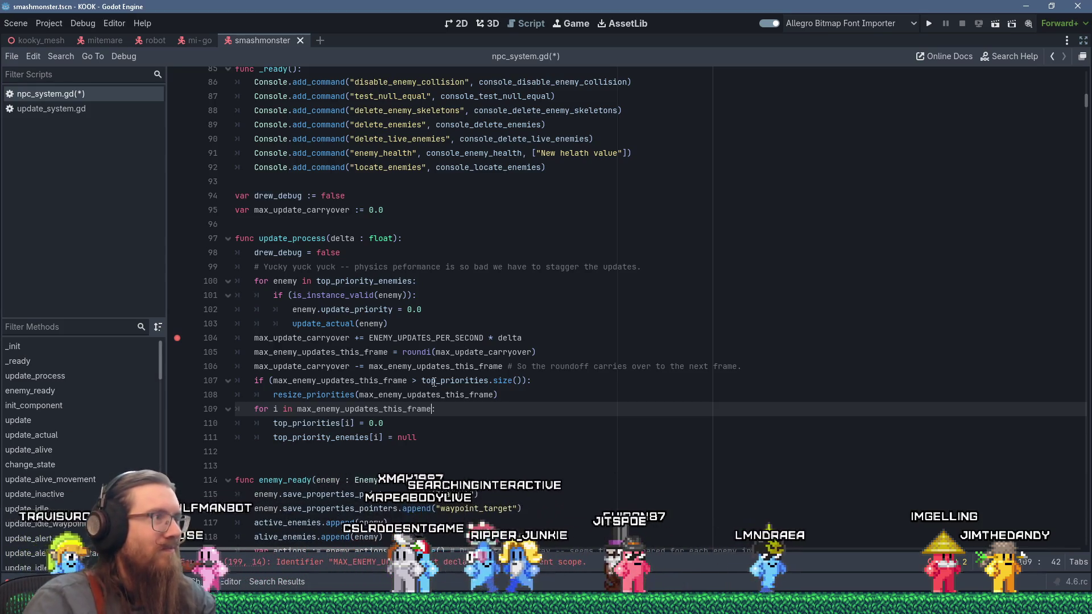
pyautogui.write(':')
pyautogui.click(540, 181)
pyautogui.scroll(2, 542, 156)
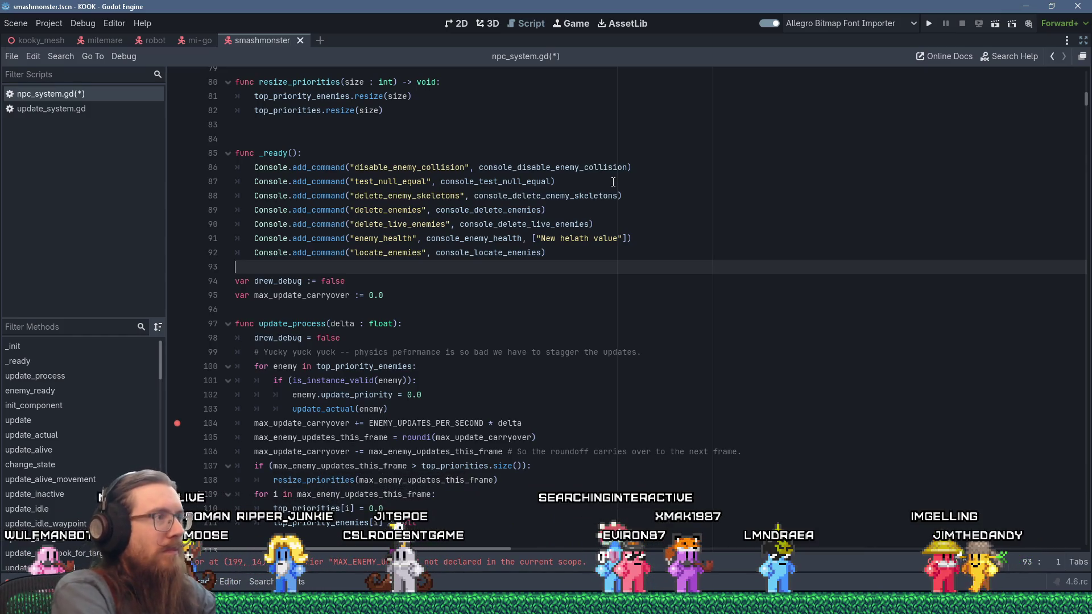
# Add a blank line after the console commands and save the script.
pyautogui.press('Return')
pyautogui.hotkey('ctrl', 's')
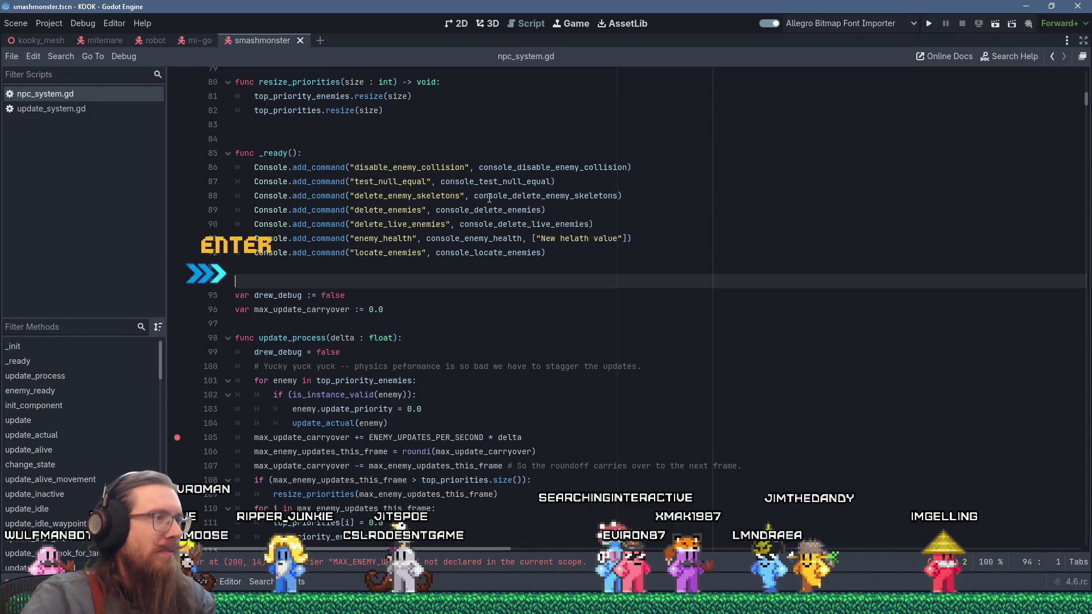
pyautogui.scroll(-5, 575, 349)
pyautogui.scroll(-3, 575, 349)
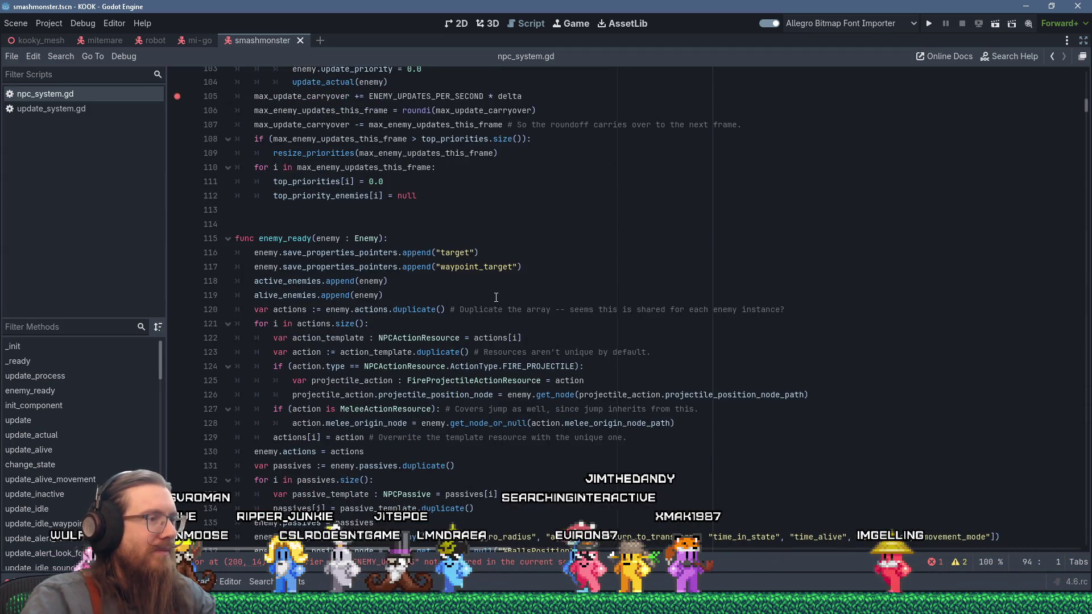
pyautogui.scroll(-4, 496, 297)
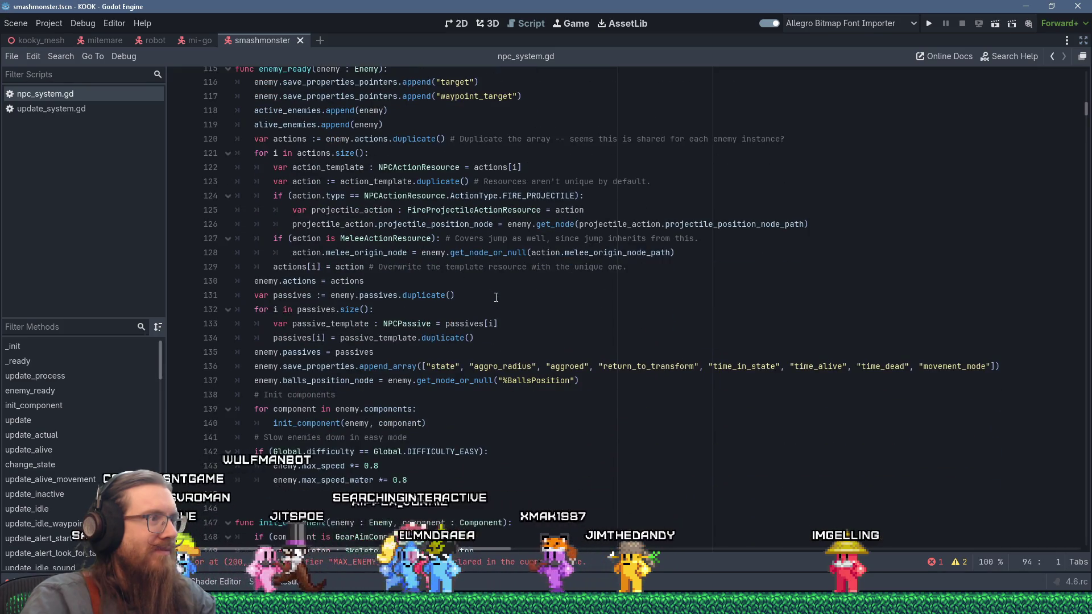
pyautogui.scroll(-4, 495, 298)
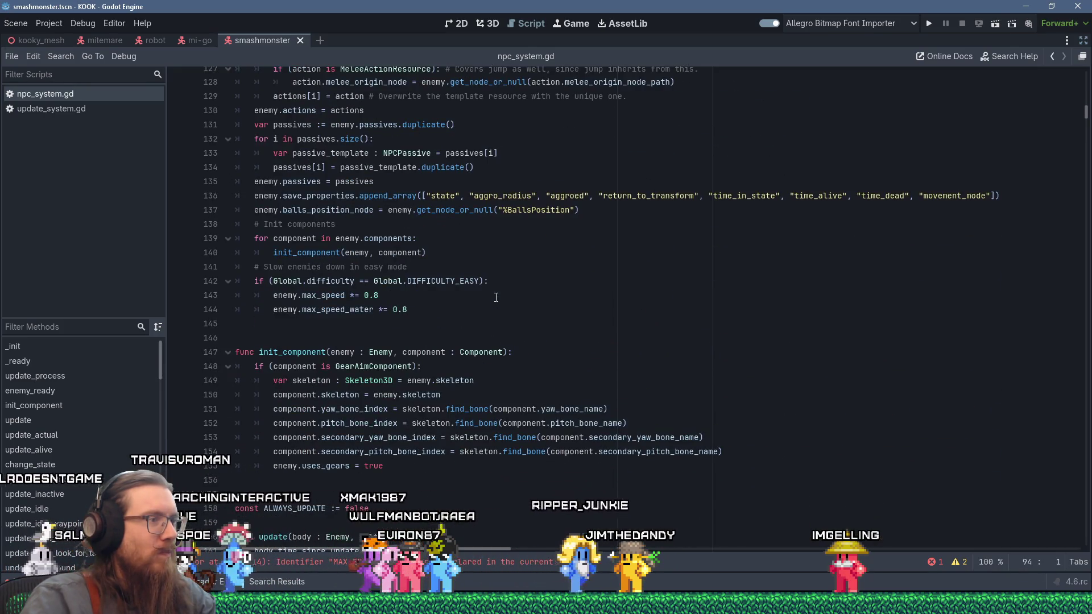
pyautogui.scroll(7, 496, 297)
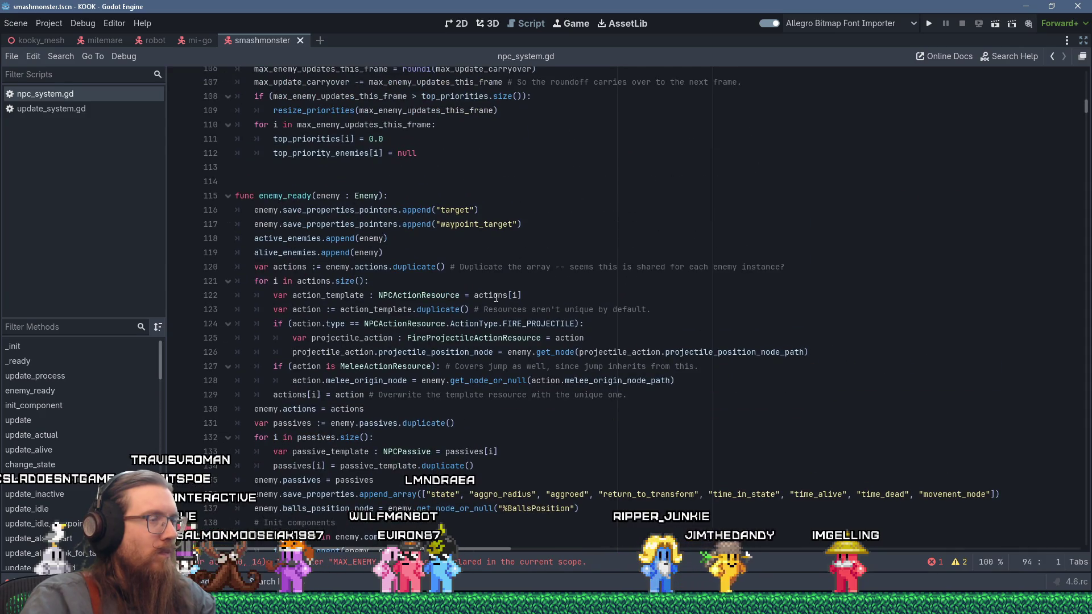
pyautogui.scroll(1, 496, 298)
pyautogui.scroll(4, 496, 297)
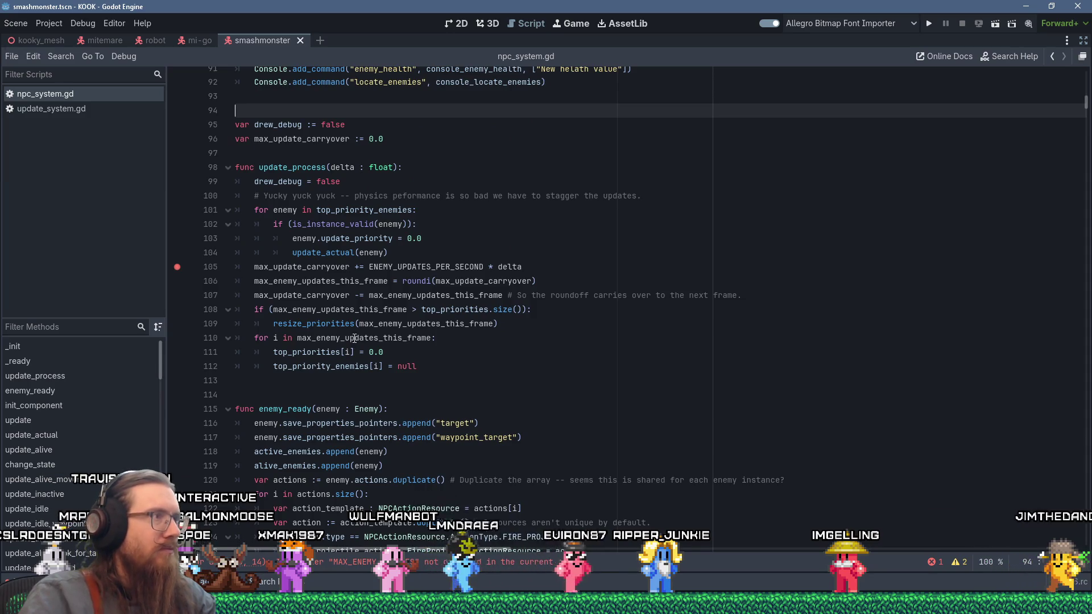
pyautogui.scroll(-6, 354, 338)
pyautogui.scroll(5, 355, 337)
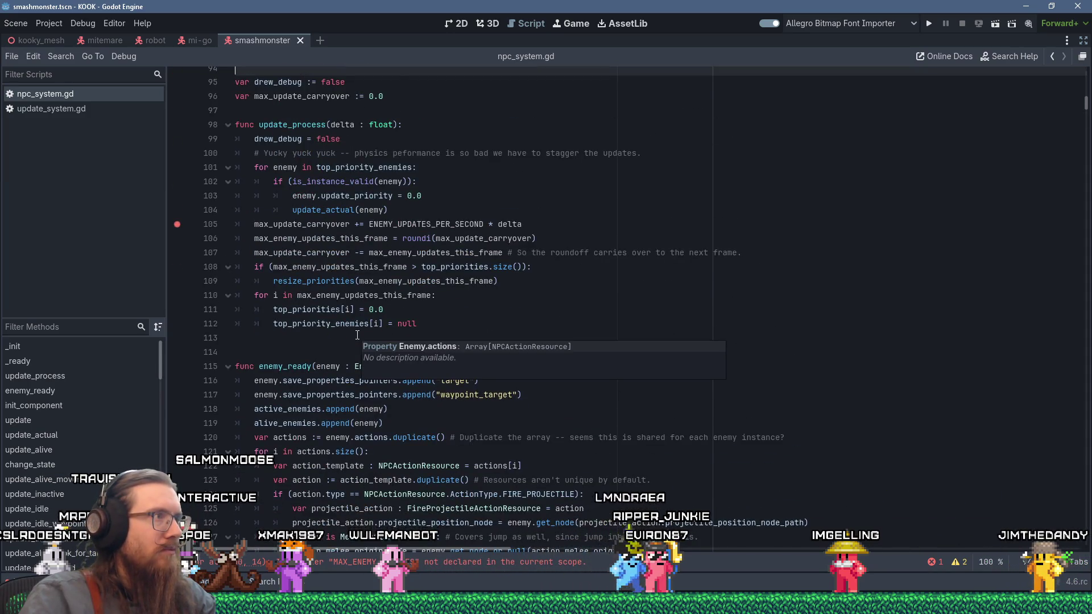
pyautogui.scroll(-10, 357, 334)
pyautogui.scroll(5, 357, 335)
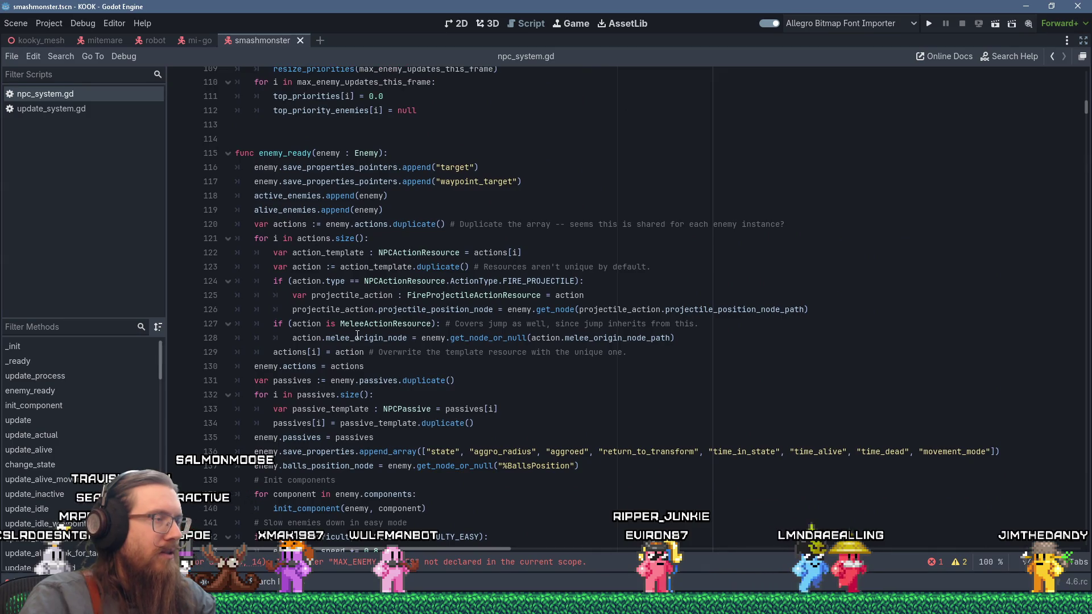
pyautogui.scroll(-15, 357, 335)
pyautogui.scroll(-10, 424, 502)
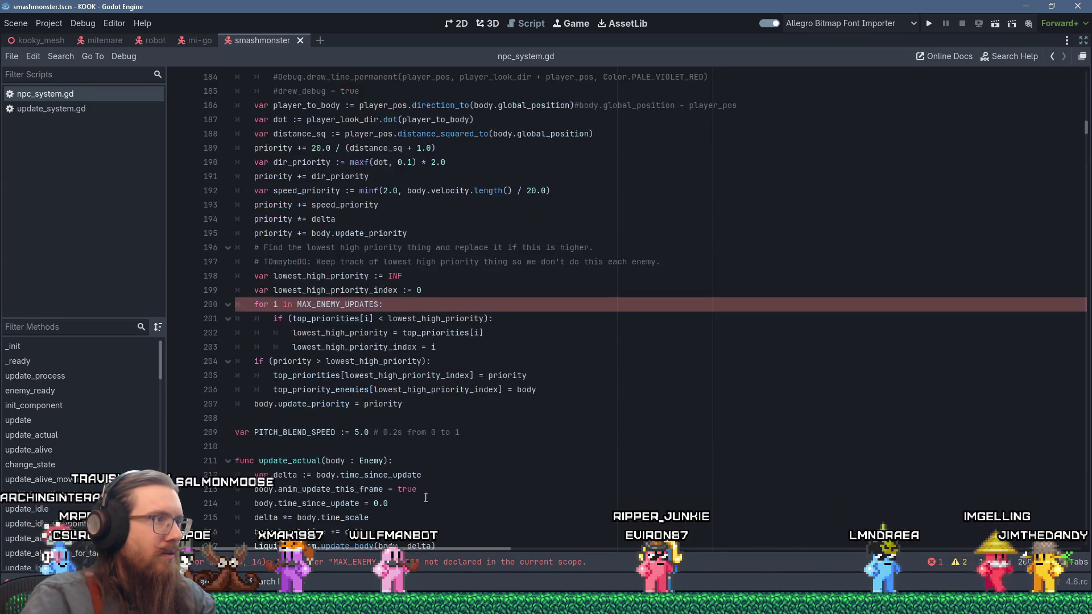
pyautogui.scroll(13, 436, 476)
pyautogui.scroll(-12, 436, 472)
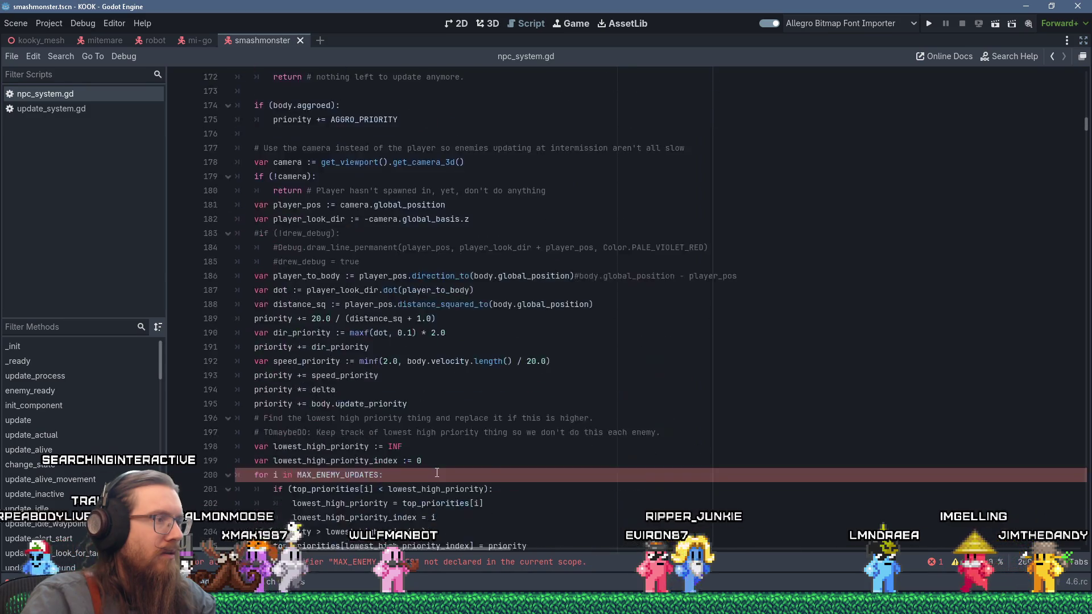
# Replace MAX_ENEMY_UPDATES on line 200 with max_enemy_updates_this_frame and launch the game.
pyautogui.doubleClick(362, 347)
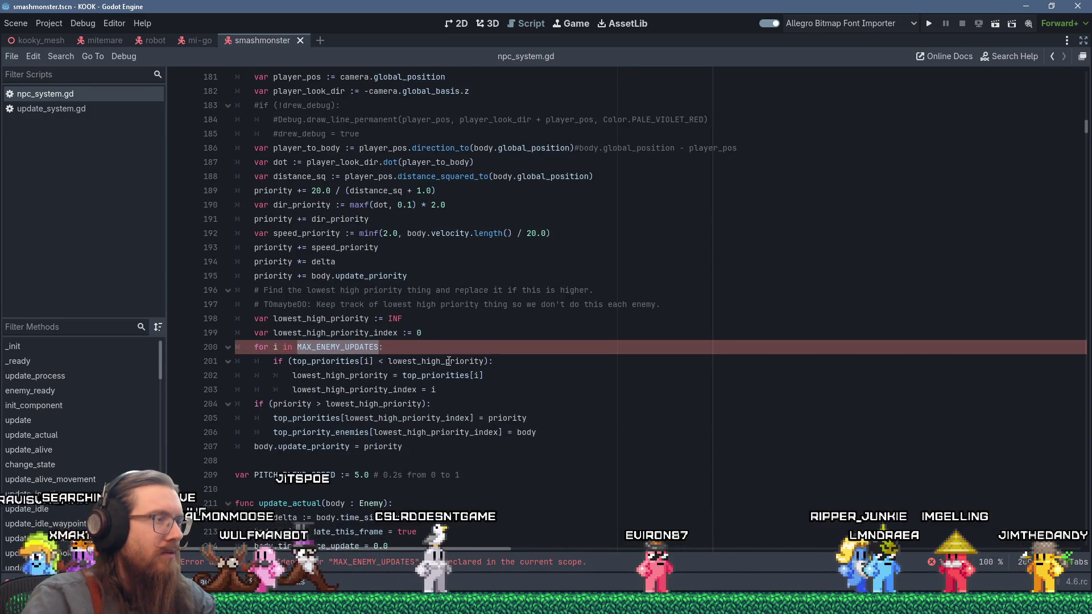
pyautogui.write('max_ene')
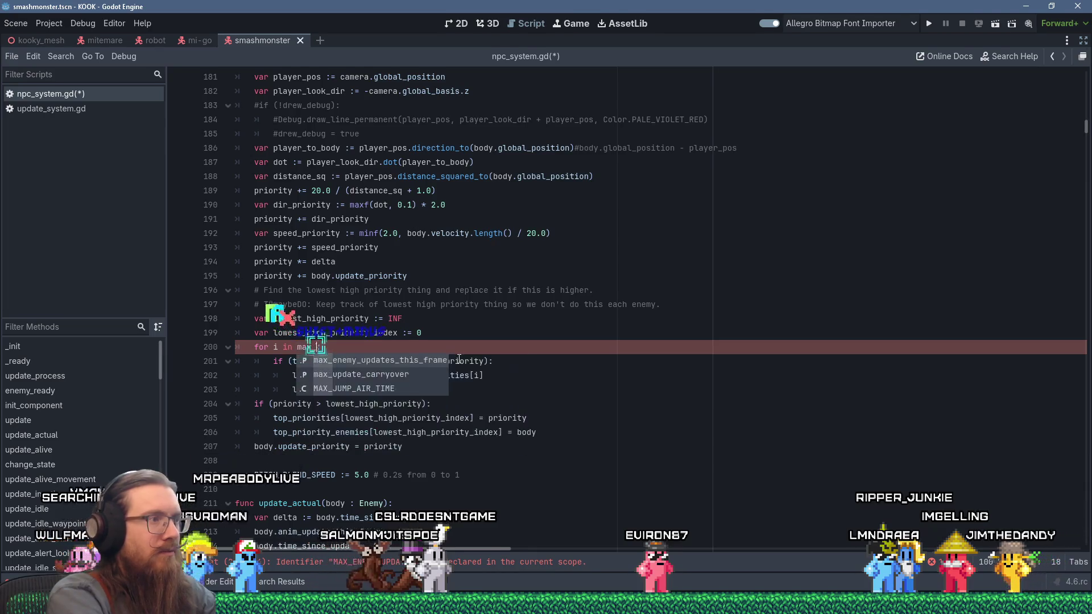
pyautogui.press('Return')
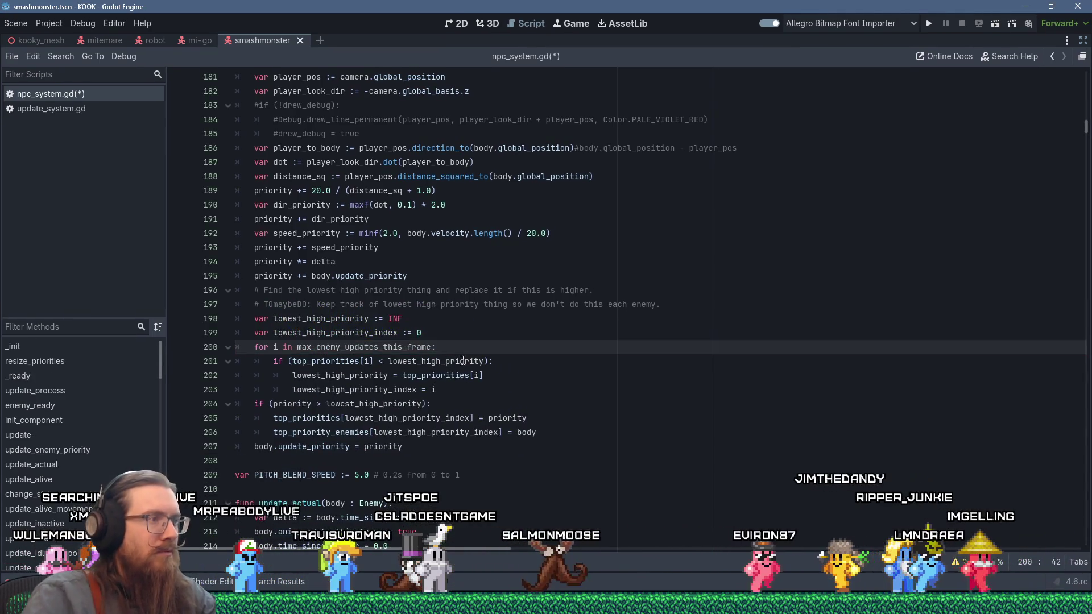
pyautogui.click(544, 383)
pyautogui.scroll(-5, 544, 384)
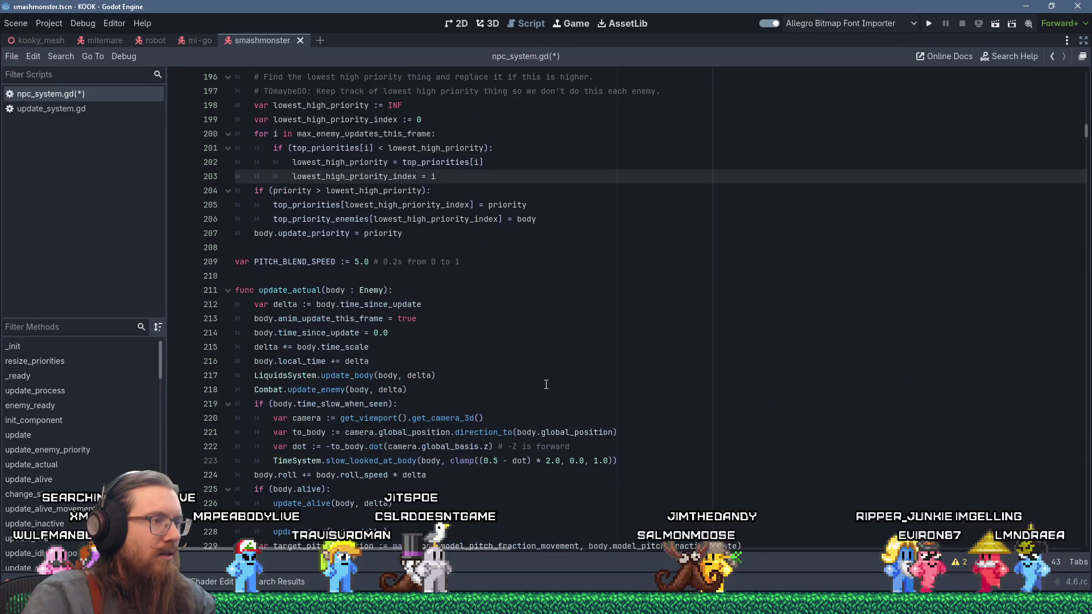
pyautogui.press('F5')
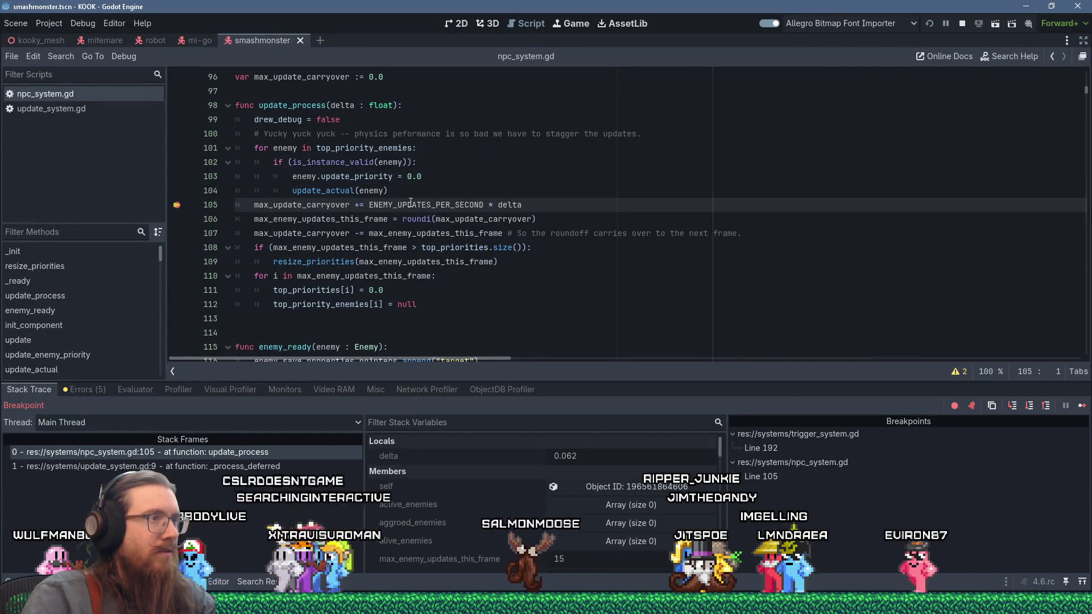
# Step through update_process from the breakpoint to line 108.
pyautogui.moveTo(409, 219)
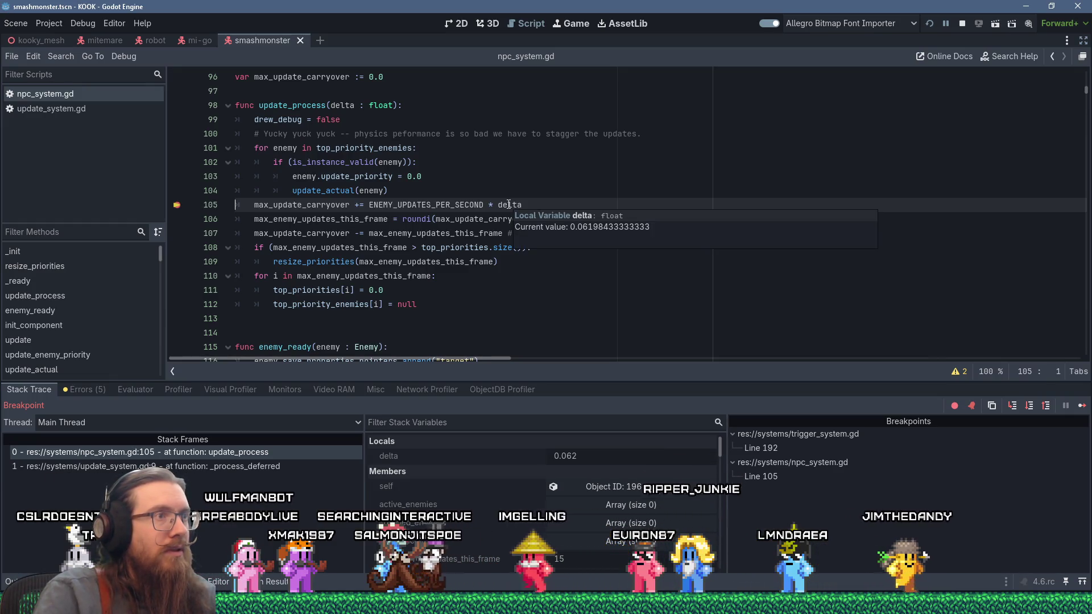
pyautogui.press('F10')
pyautogui.moveTo(323, 192)
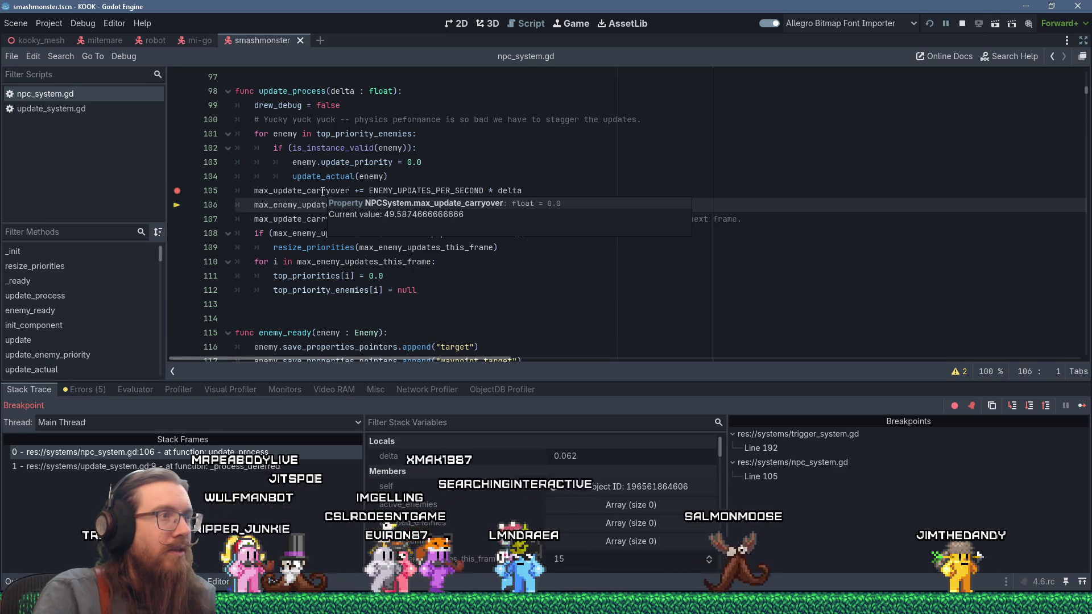
pyautogui.press('F10')
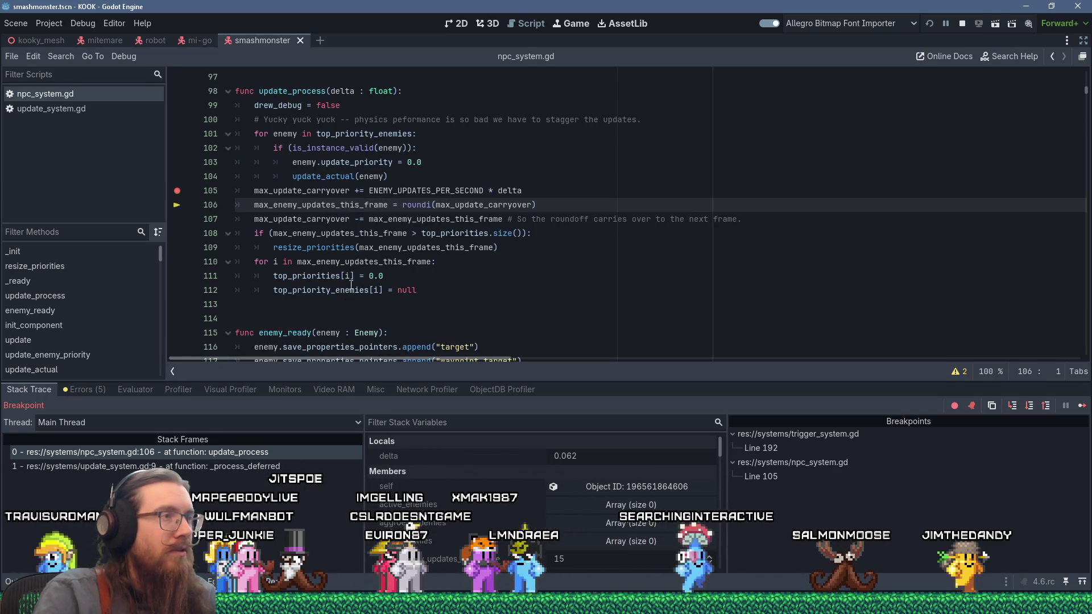
pyautogui.moveTo(357, 194)
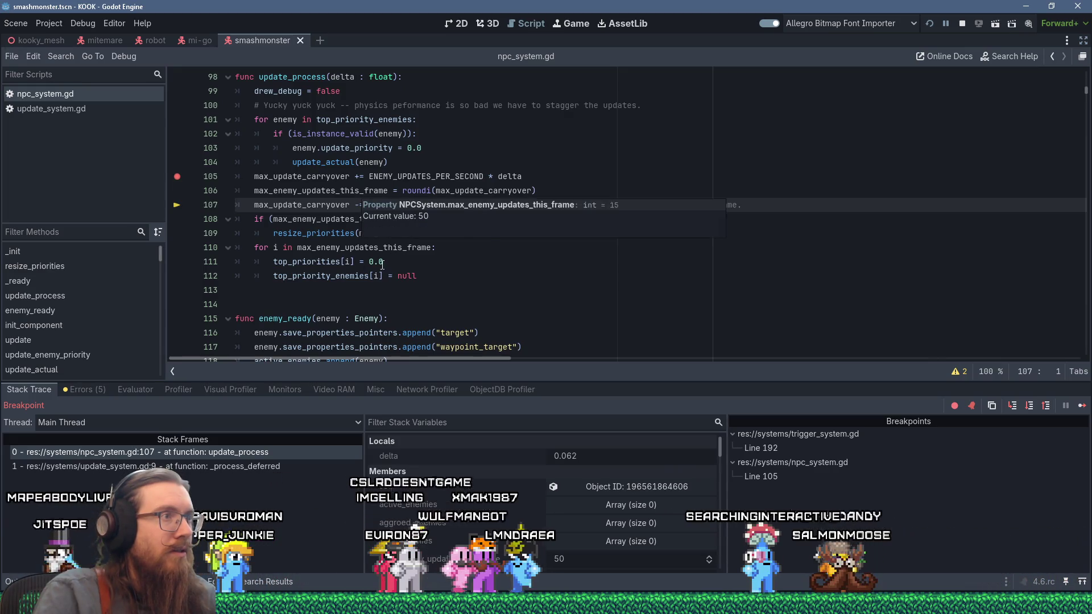
pyautogui.press('F10')
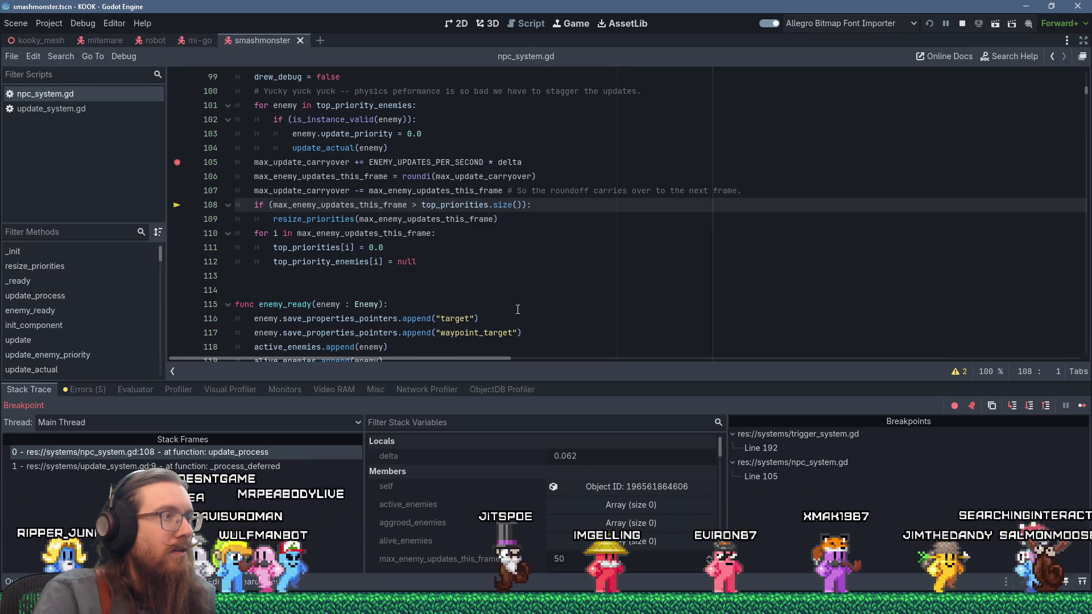
# Highlight every use of the priority variable in the script.
pyautogui.scroll(-2, 517, 309)
pyautogui.scroll(2, 518, 309)
pyautogui.scroll(-10, 517, 309)
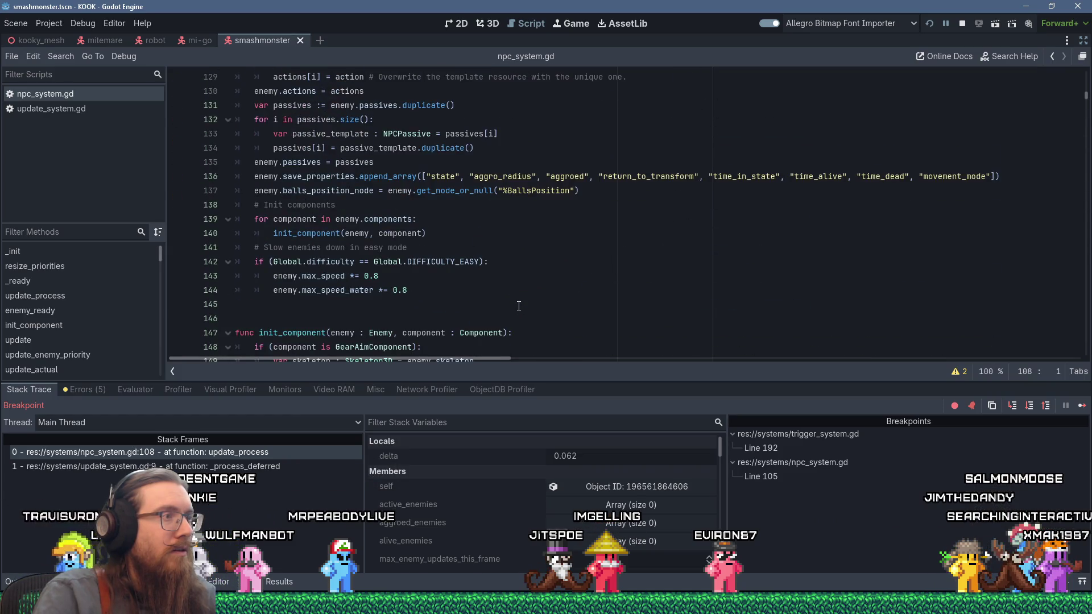
pyautogui.scroll(-20, 519, 306)
pyautogui.scroll(-3, 518, 306)
pyautogui.scroll(1, 518, 306)
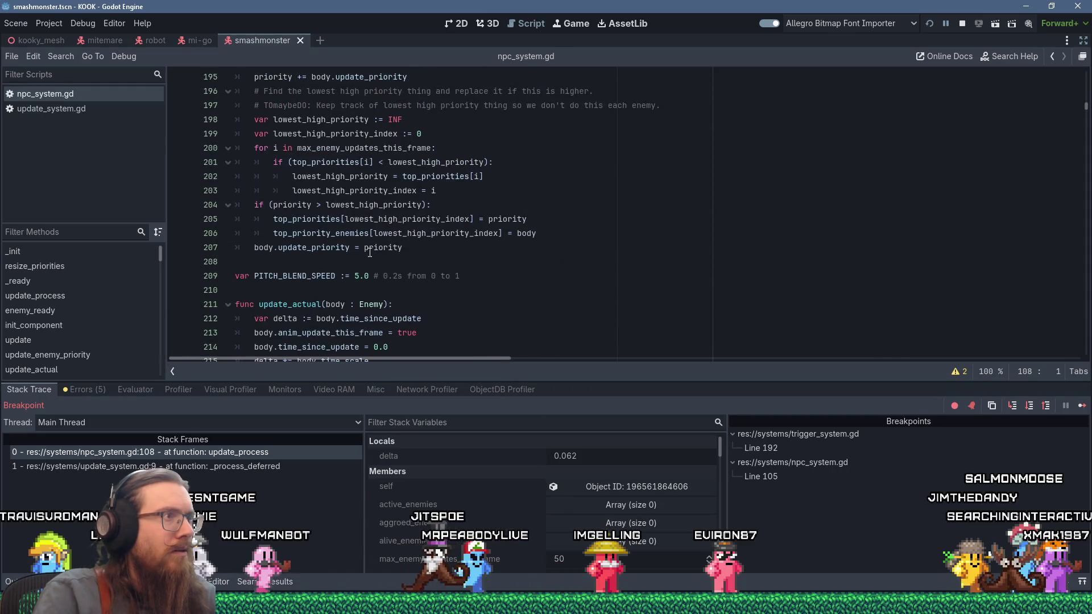
pyautogui.doubleClick(291, 204)
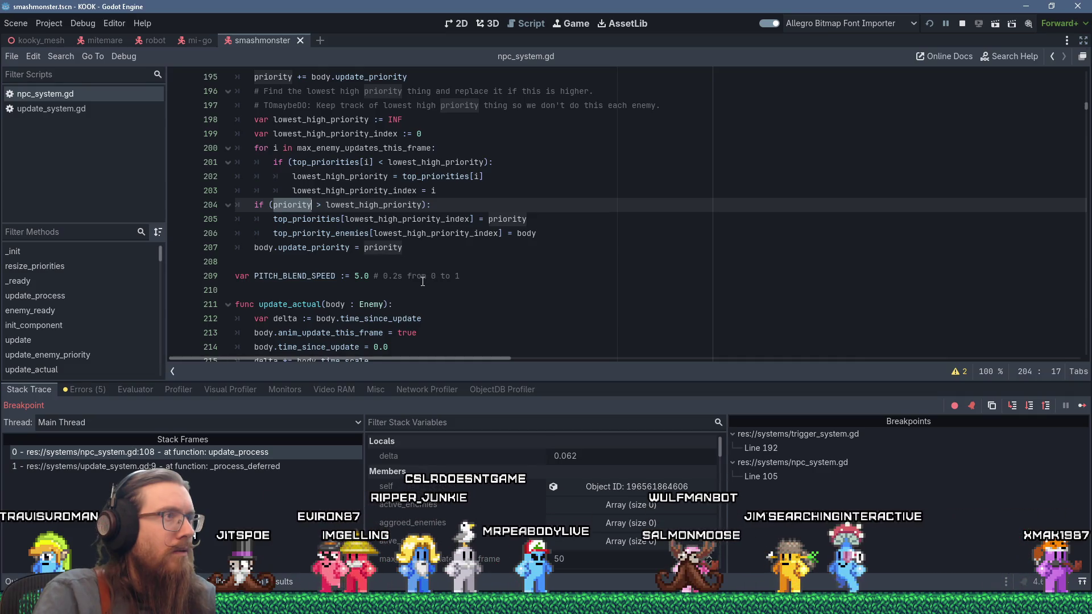
# Resume to the next frame's breakpoint and step forward to line 107.
pyautogui.click(1081, 406)
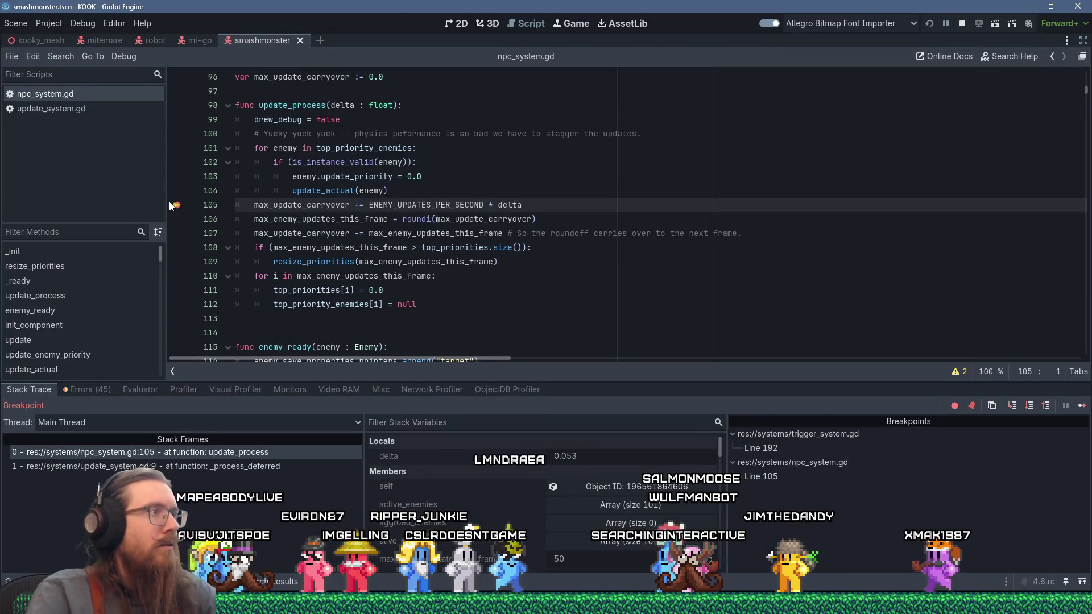
pyautogui.click(456, 204)
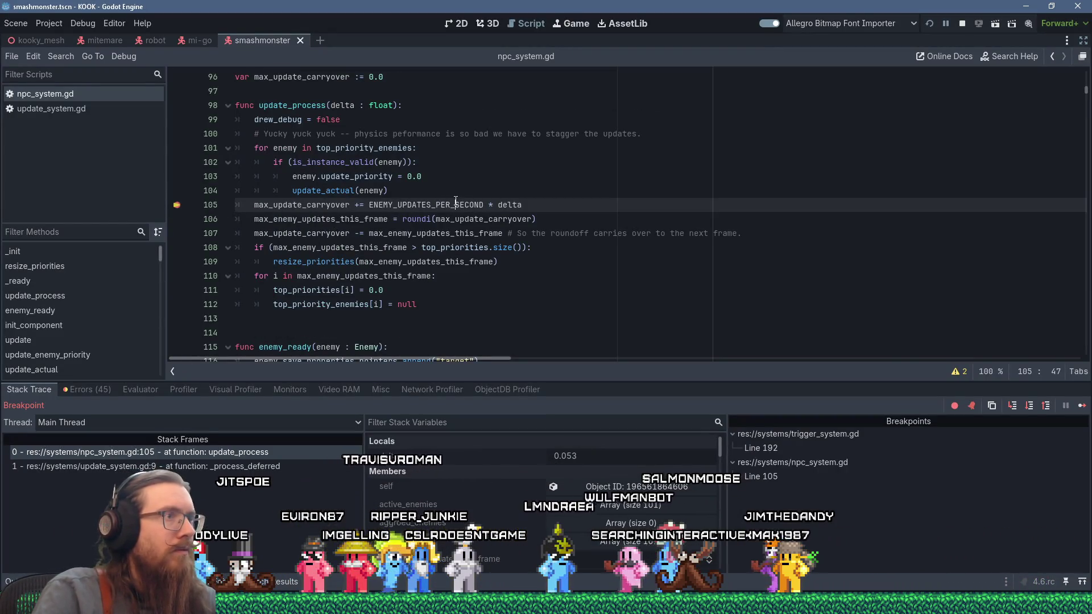
pyautogui.press('F10')
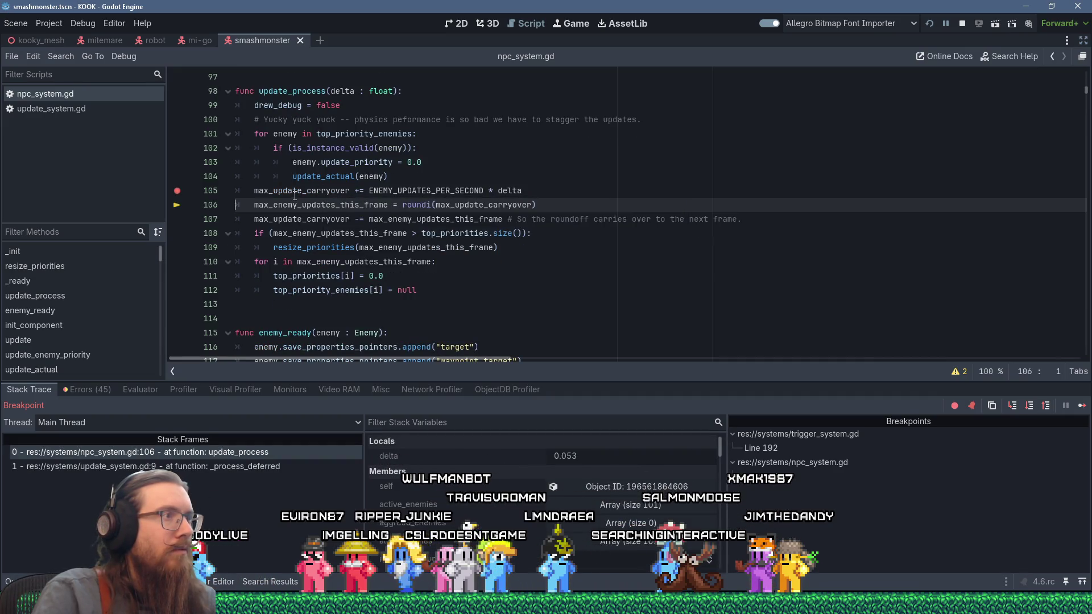
pyautogui.press('F10')
pyautogui.press('F10')
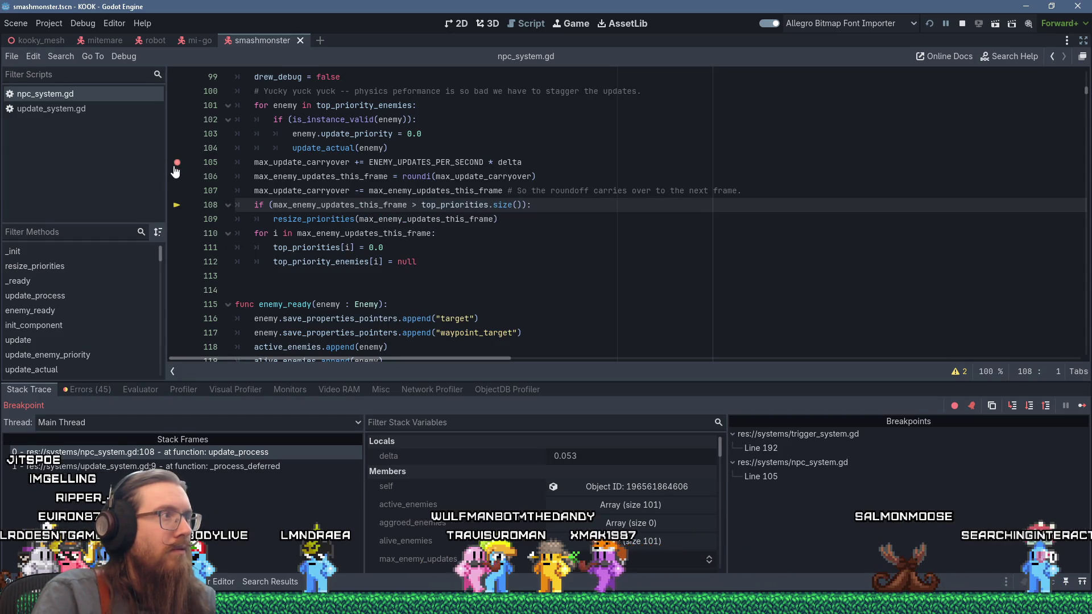
# Resume the game, climb the stairs, grab the revolver and shoot the two robed figures.
pyautogui.click(1081, 406)
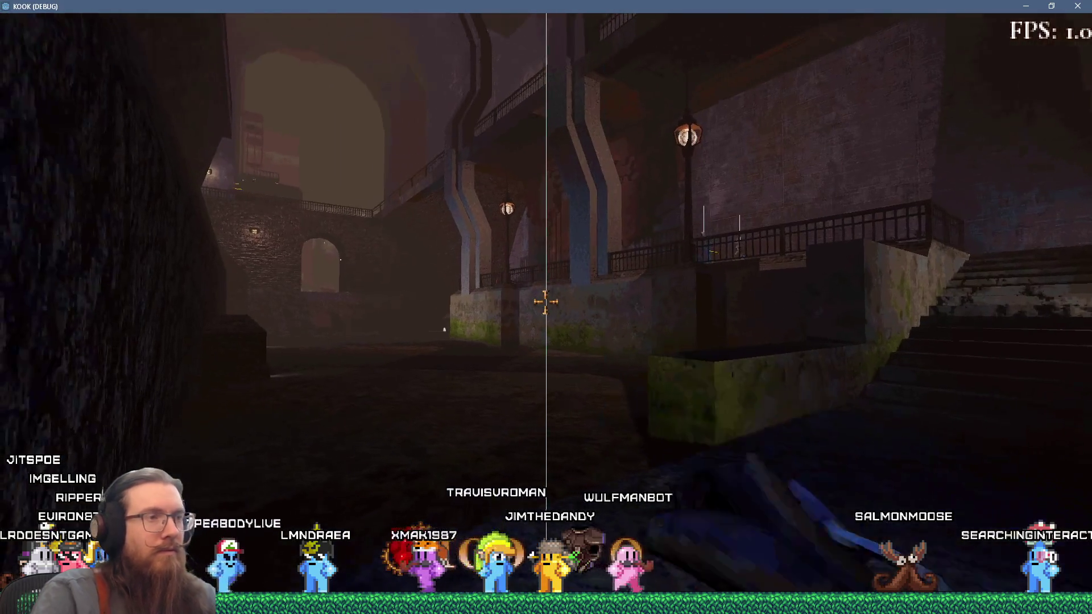
pyautogui.press('w')
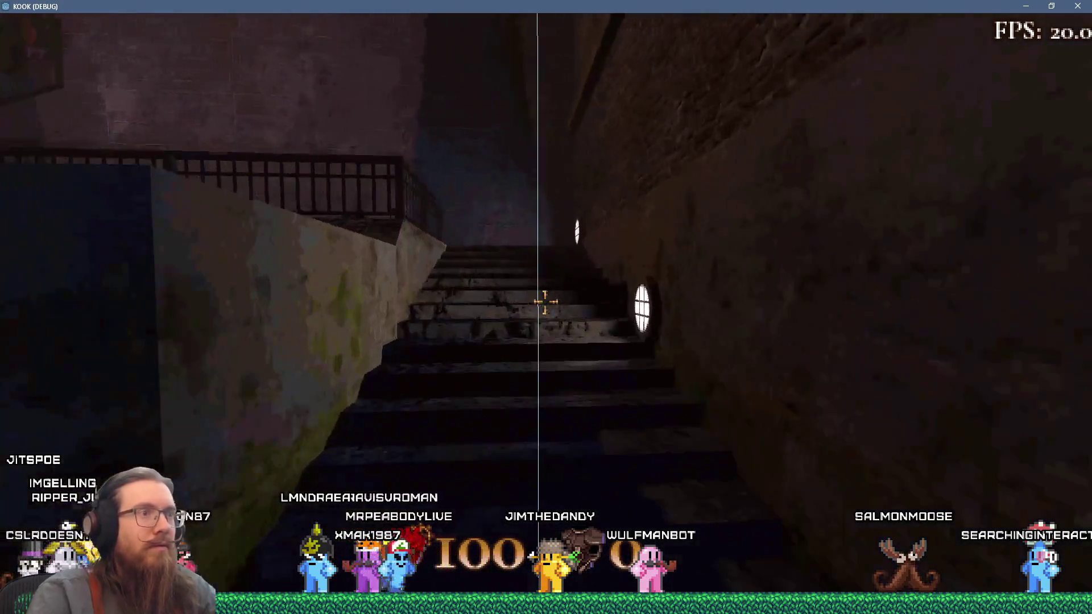
pyautogui.press('w')
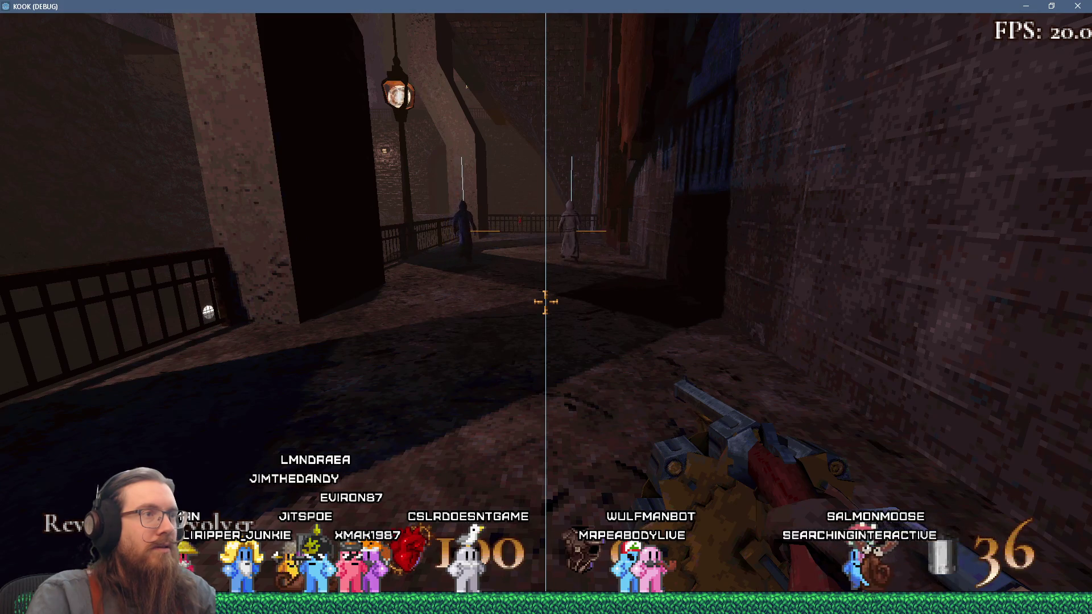
pyautogui.press('w')
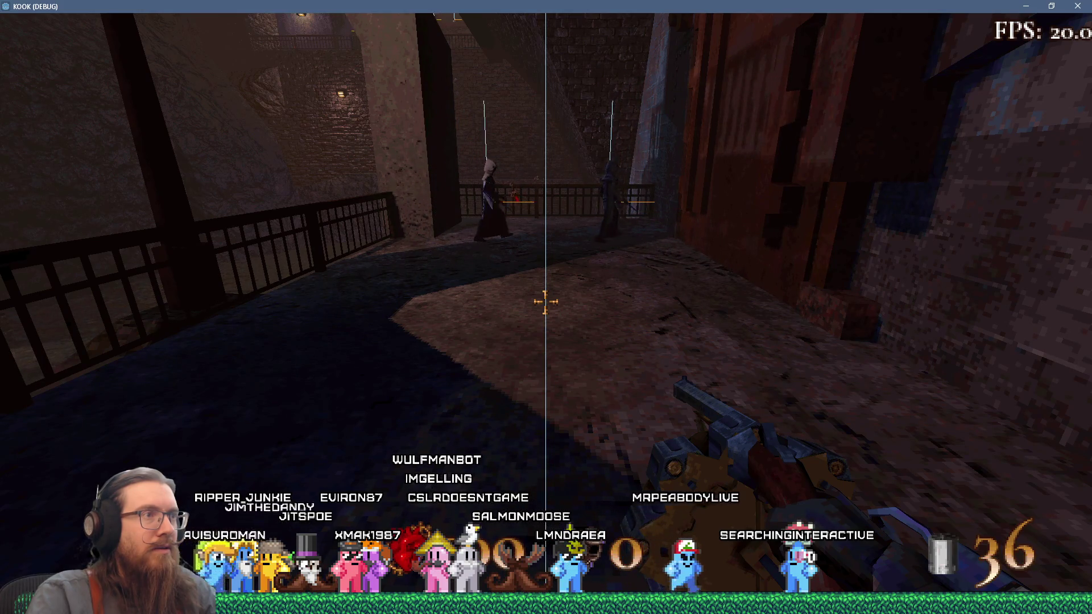
pyautogui.moveTo(546, 307)
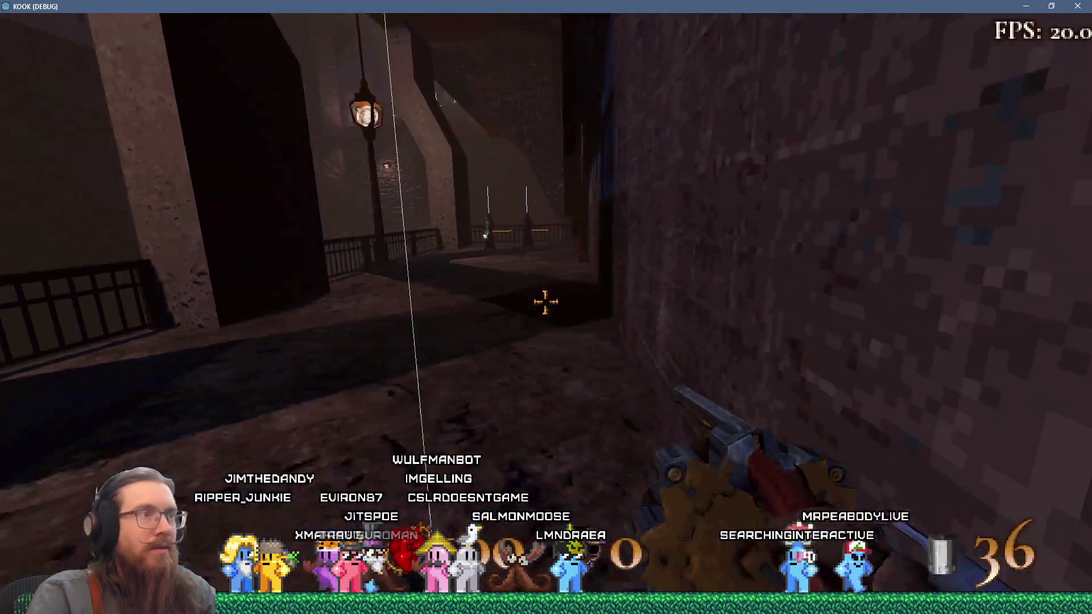
pyautogui.press('w')
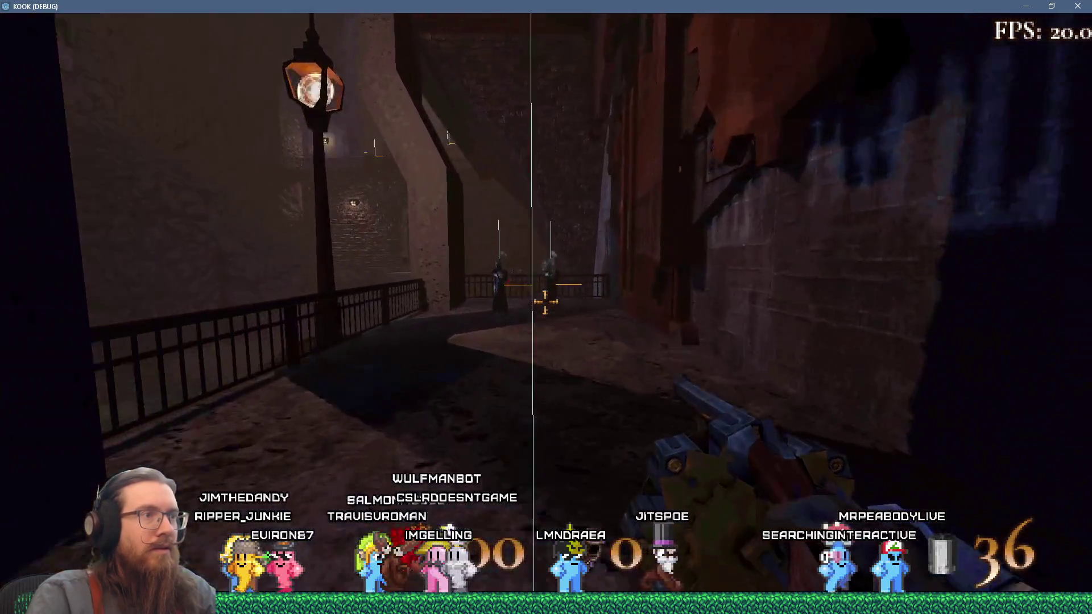
pyautogui.click(546, 307)
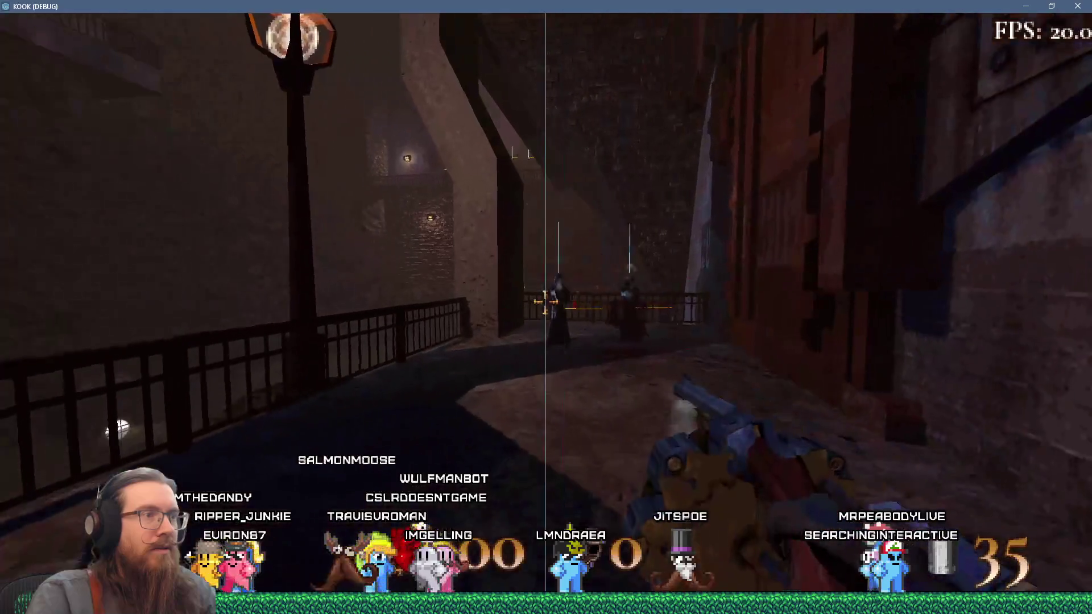
pyautogui.click(545, 307)
pyautogui.click(546, 307)
pyautogui.click(546, 301)
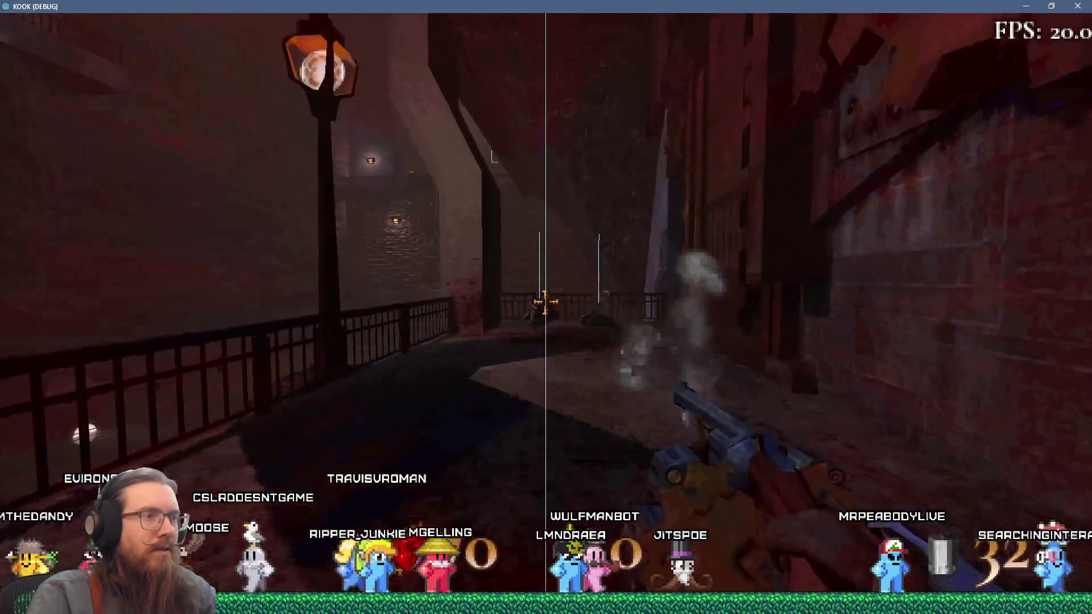
# Collect the health pickup, cross the tunnel to the courtyard, shoot the fish creature, then pause.
pyautogui.press('w')
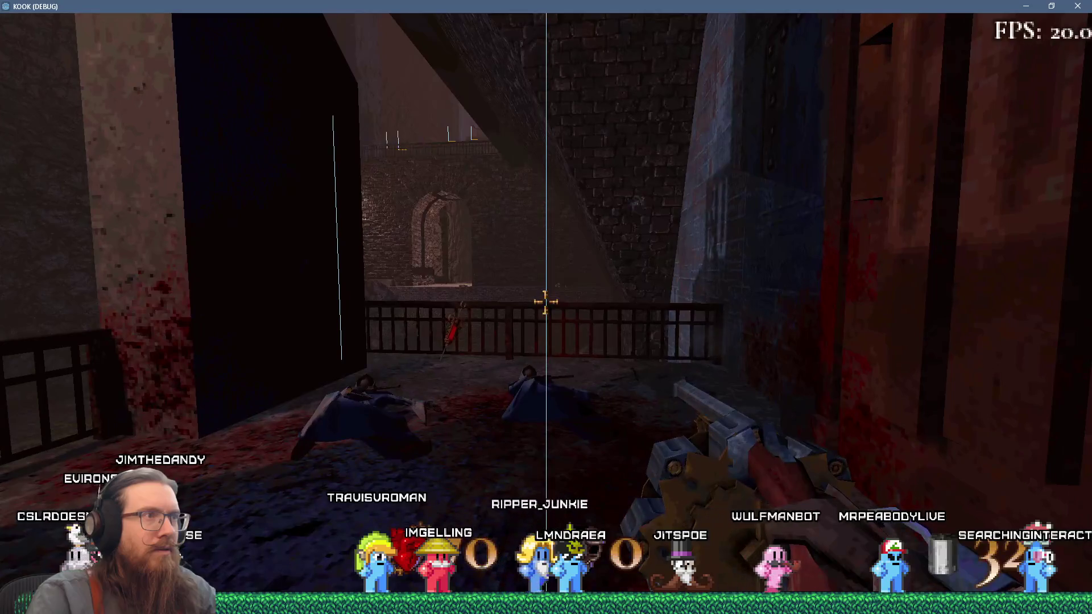
pyautogui.press('w')
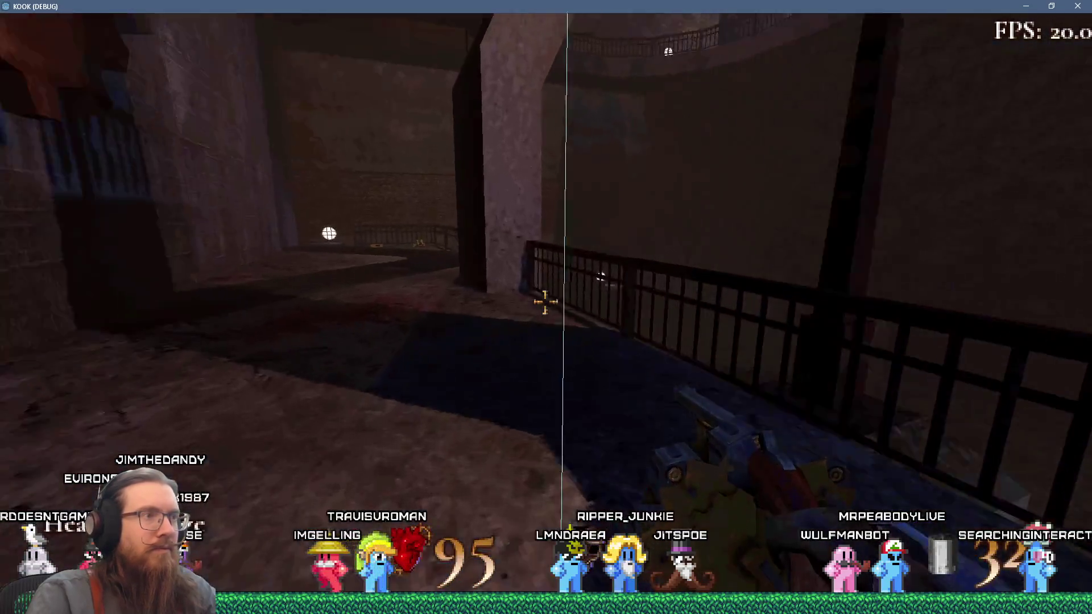
pyautogui.press('w')
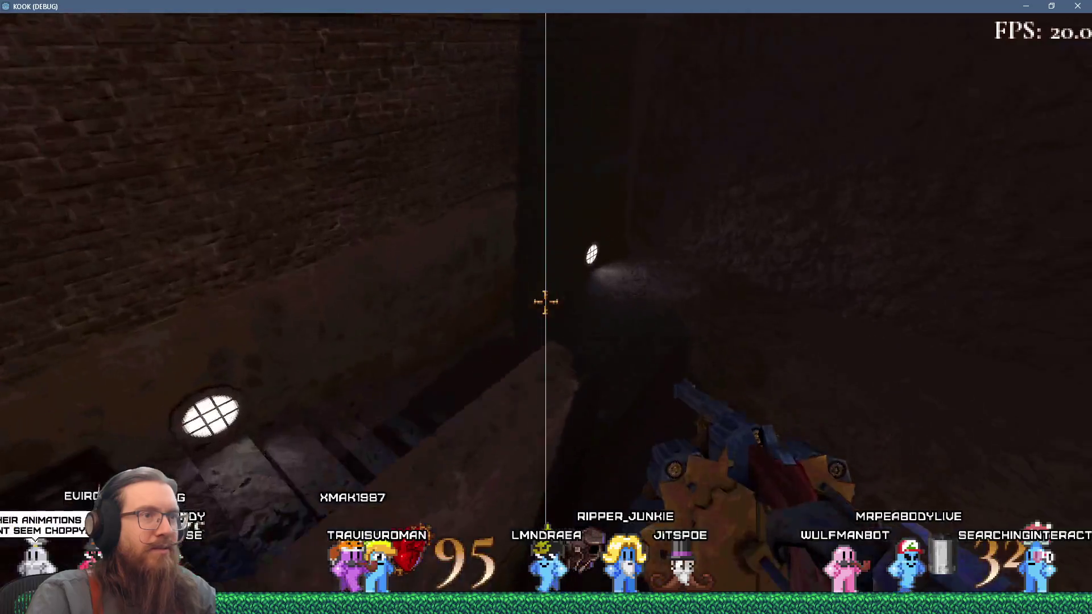
pyautogui.press('w')
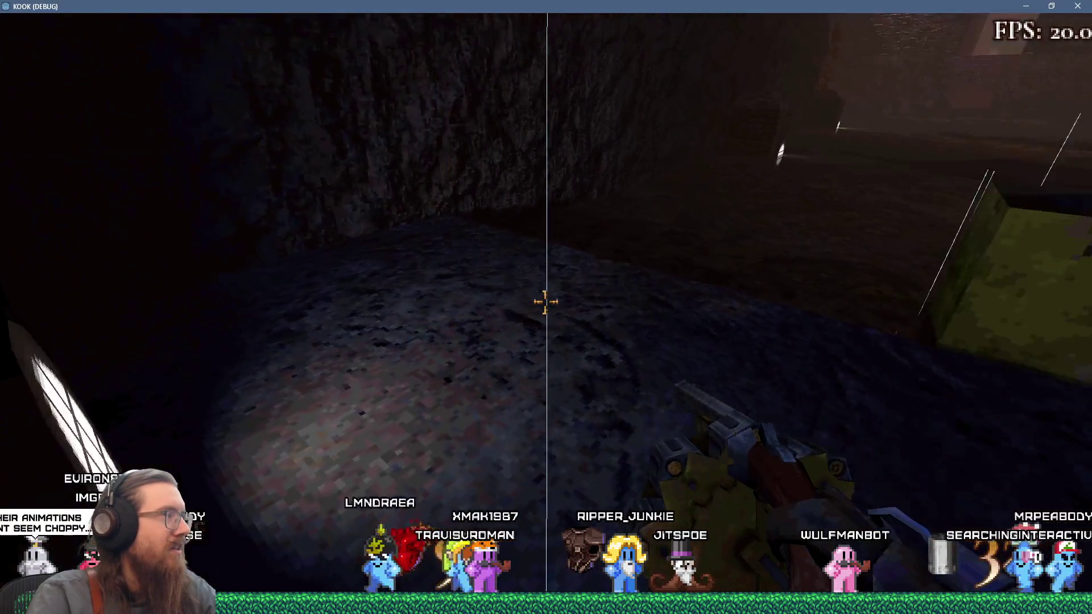
pyautogui.press('w')
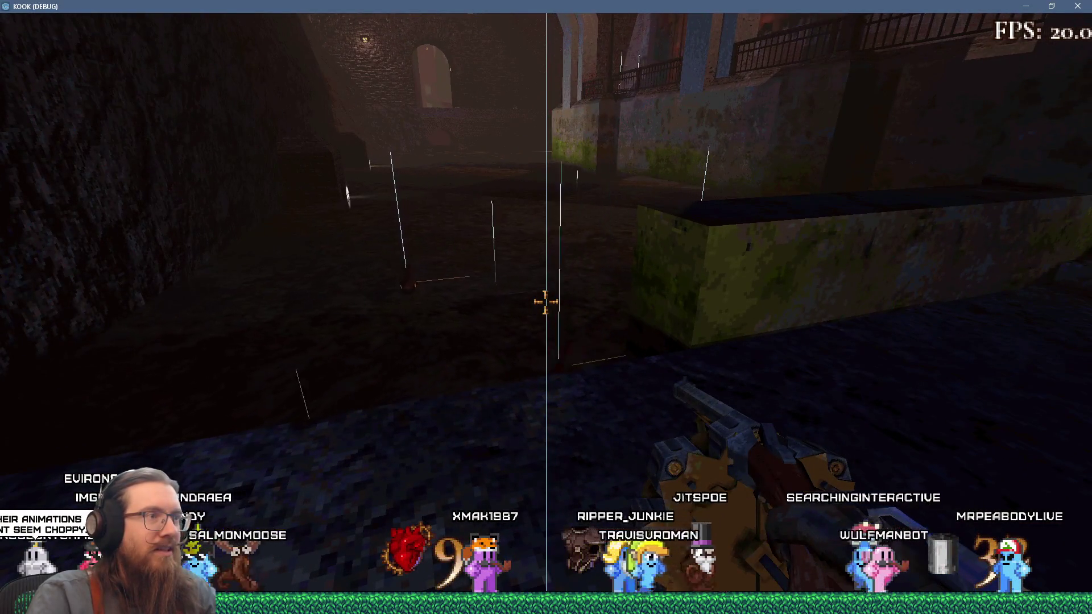
pyautogui.press('w')
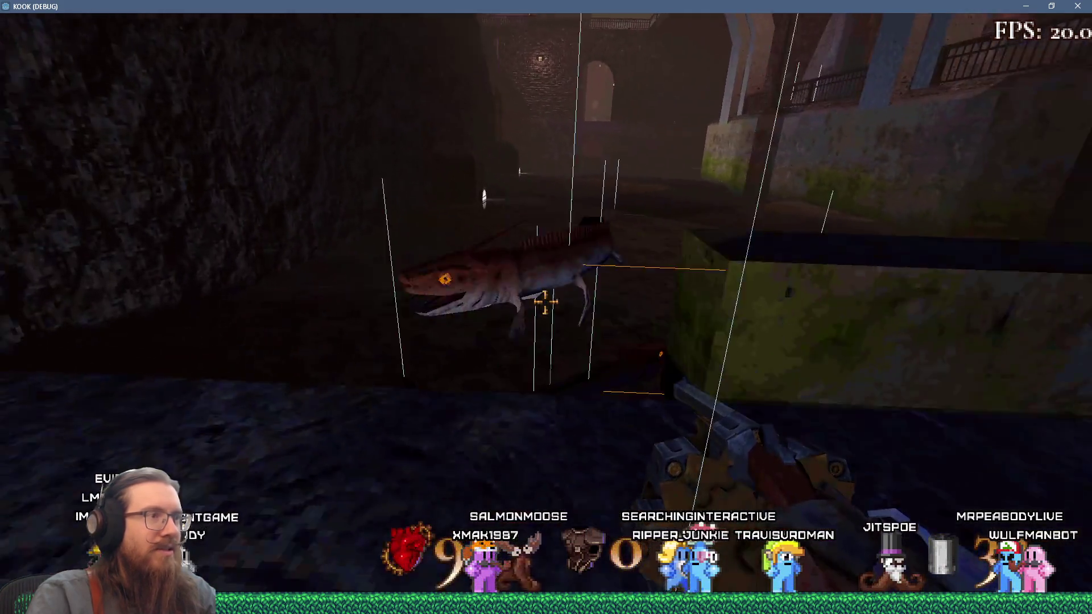
pyautogui.click(545, 302)
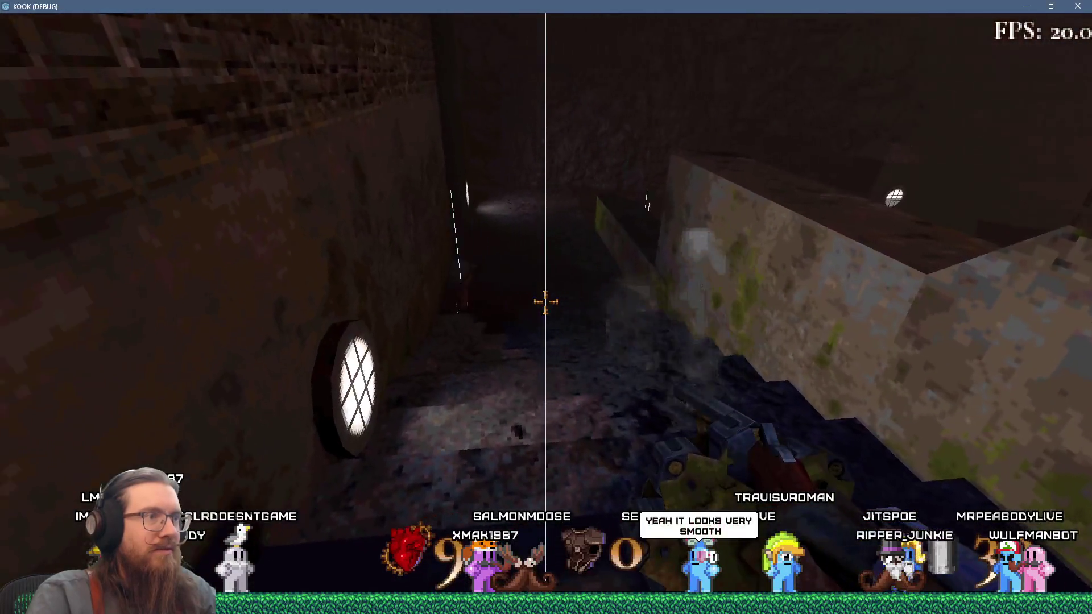
pyautogui.click(545, 302)
pyautogui.press('w')
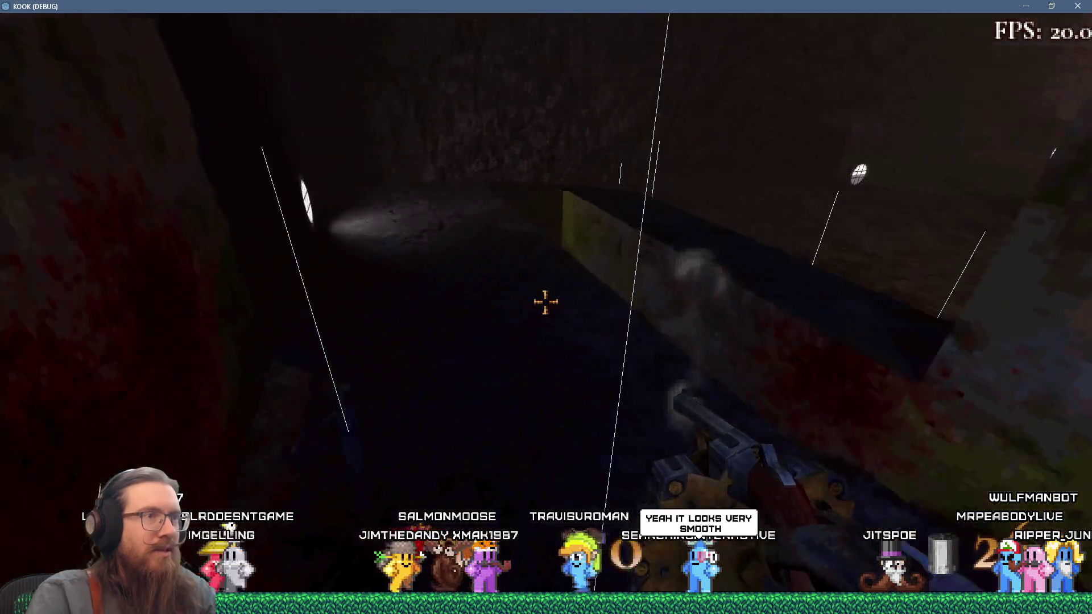
pyautogui.press('Escape')
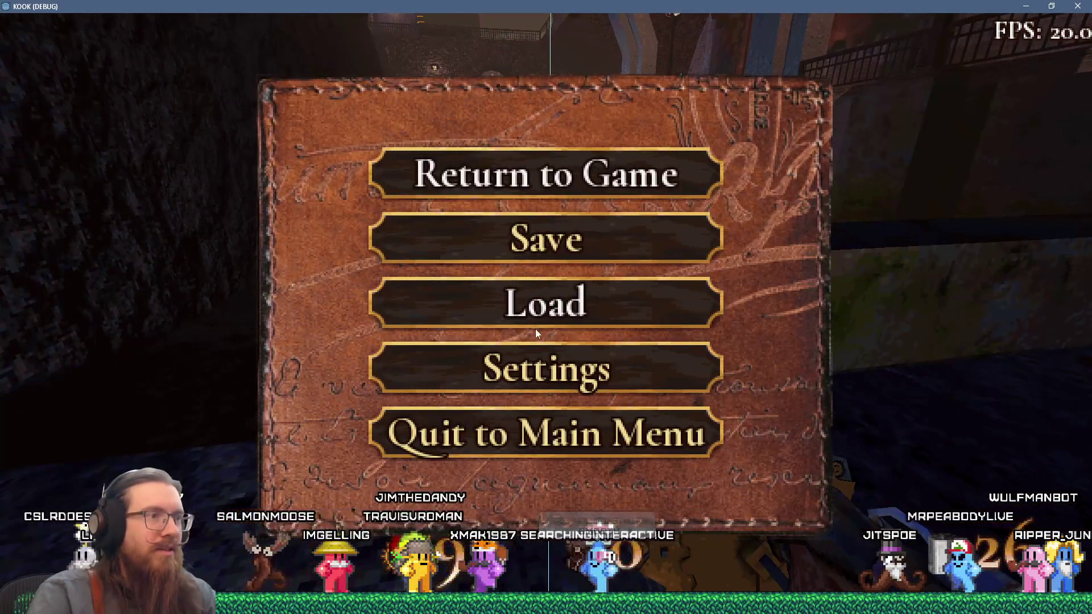
# Set Max FPS to 200 in Video Settings and resume the game.
pyautogui.click(561, 371)
pyautogui.click(552, 185)
pyautogui.click(596, 308)
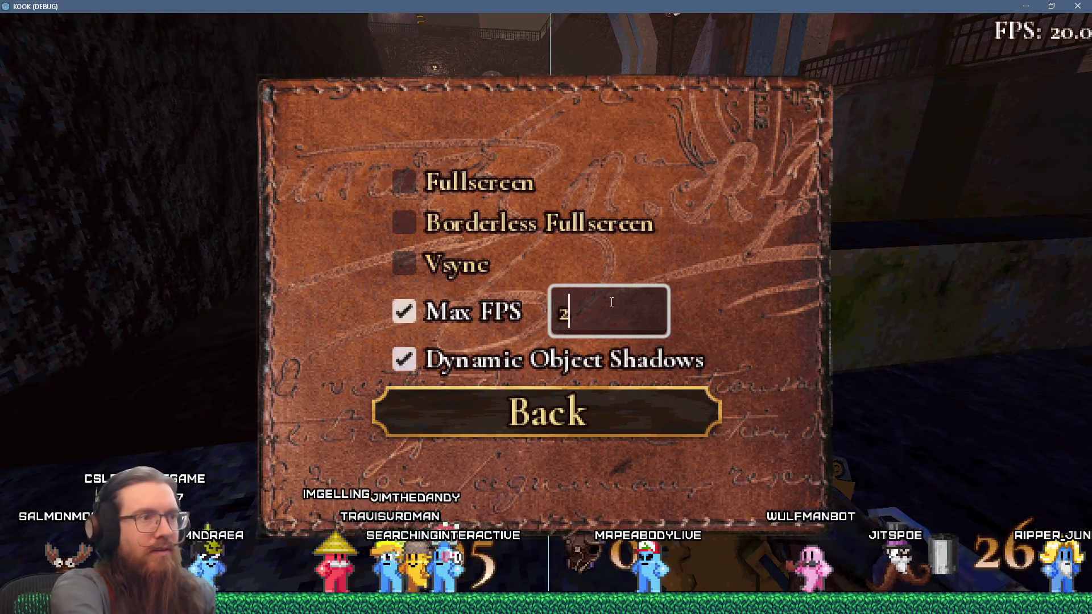
pyautogui.press('Escape')
pyautogui.press('Escape')
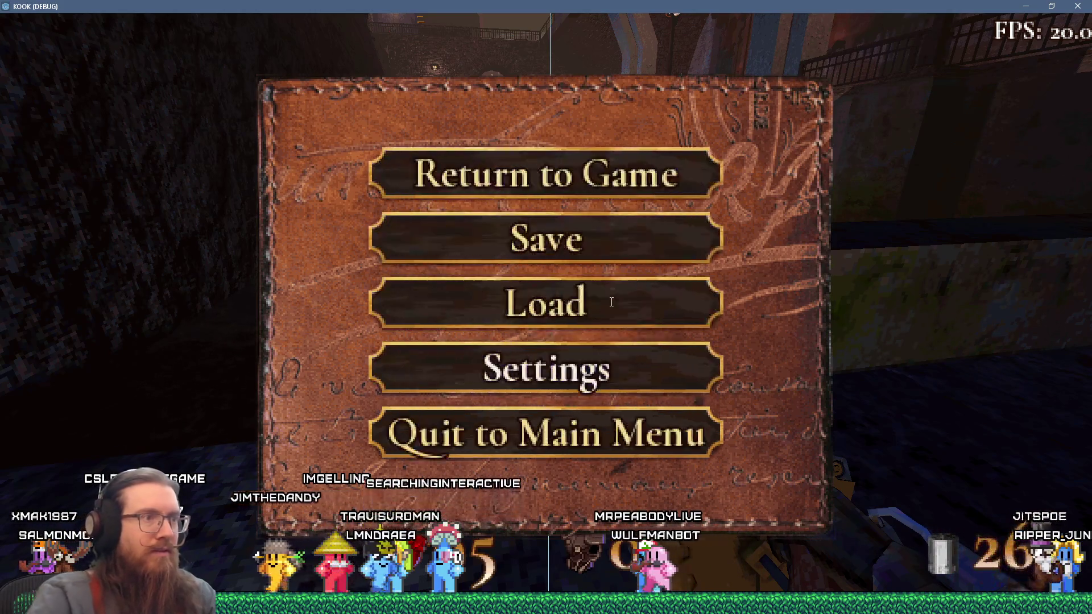
pyautogui.press('Escape')
# Walk down the canal, shoot the creature by the rock wall and enter the lamppost courtyard.
pyautogui.press('w')
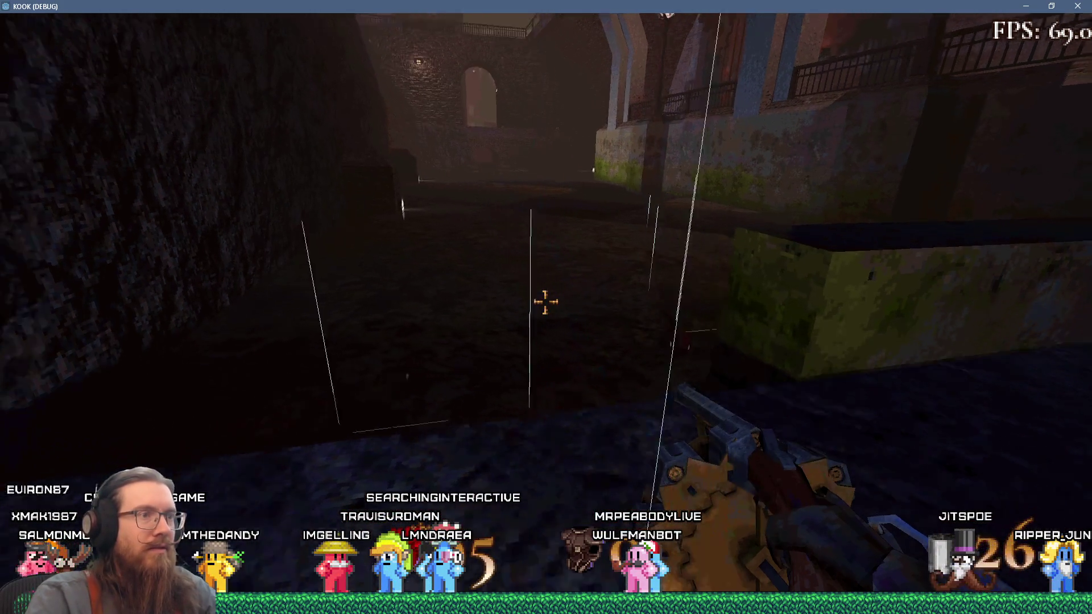
pyautogui.press('w')
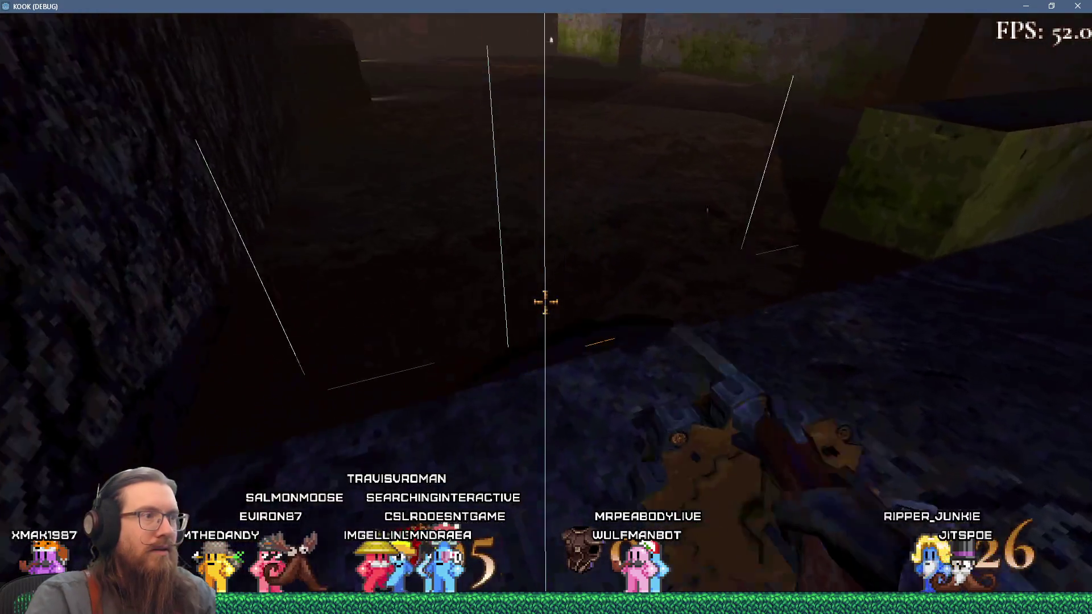
pyautogui.click(544, 302)
pyautogui.press('r')
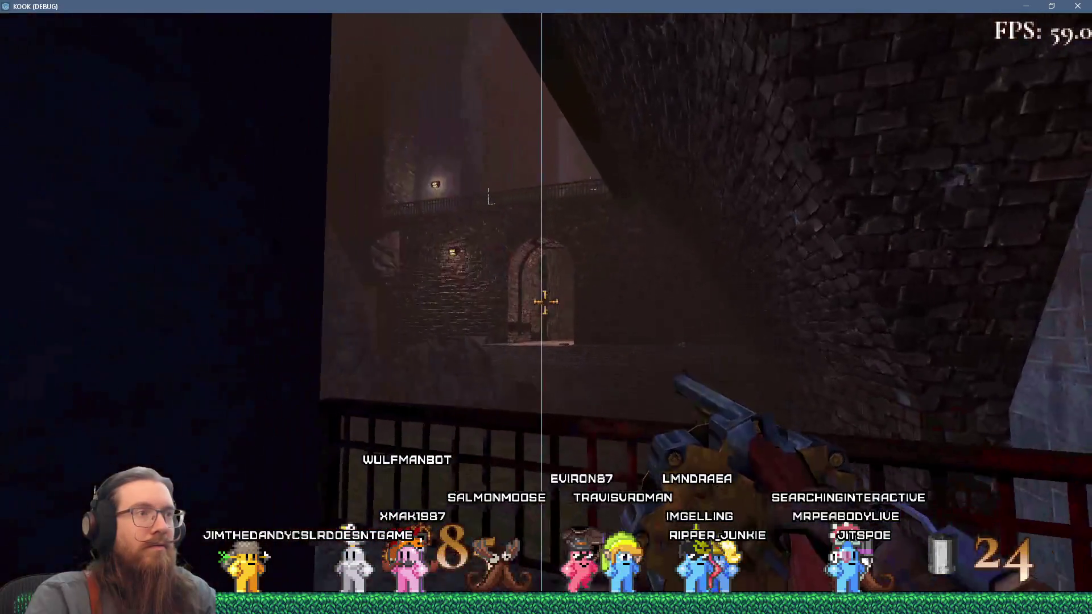
pyautogui.press('w')
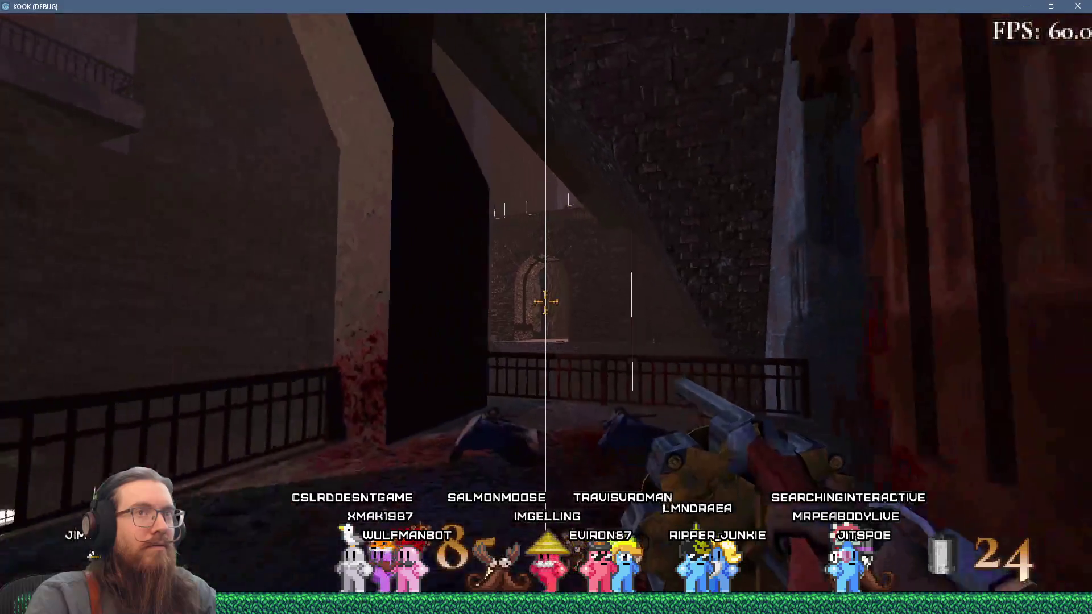
pyautogui.press('w')
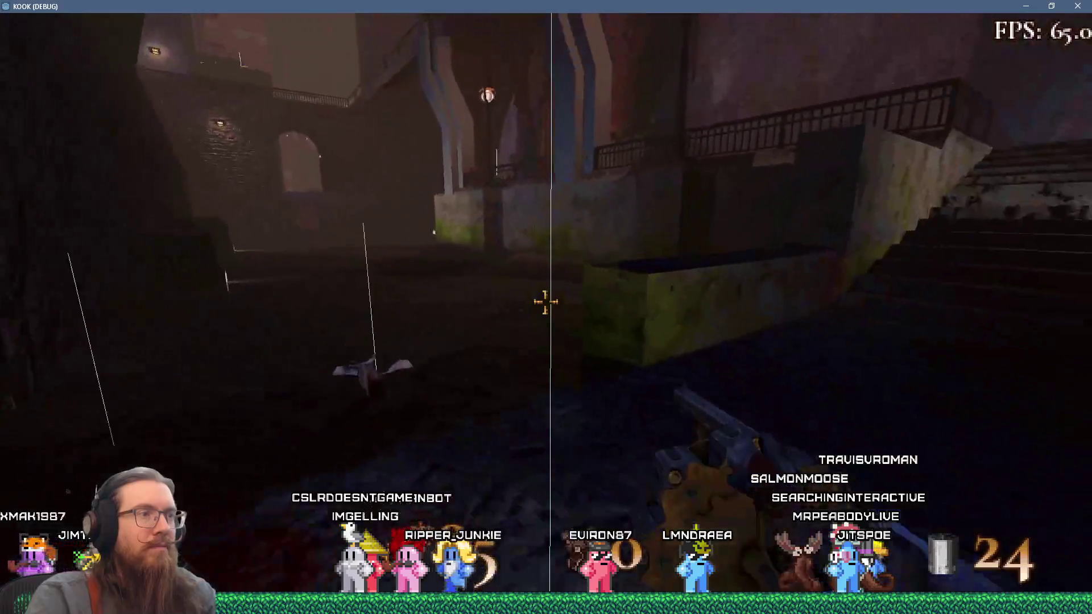
# Pause and confirm Max FPS is still 200 in Video Settings, then resume.
pyautogui.press('Escape')
pyautogui.click(544, 352)
pyautogui.click(534, 174)
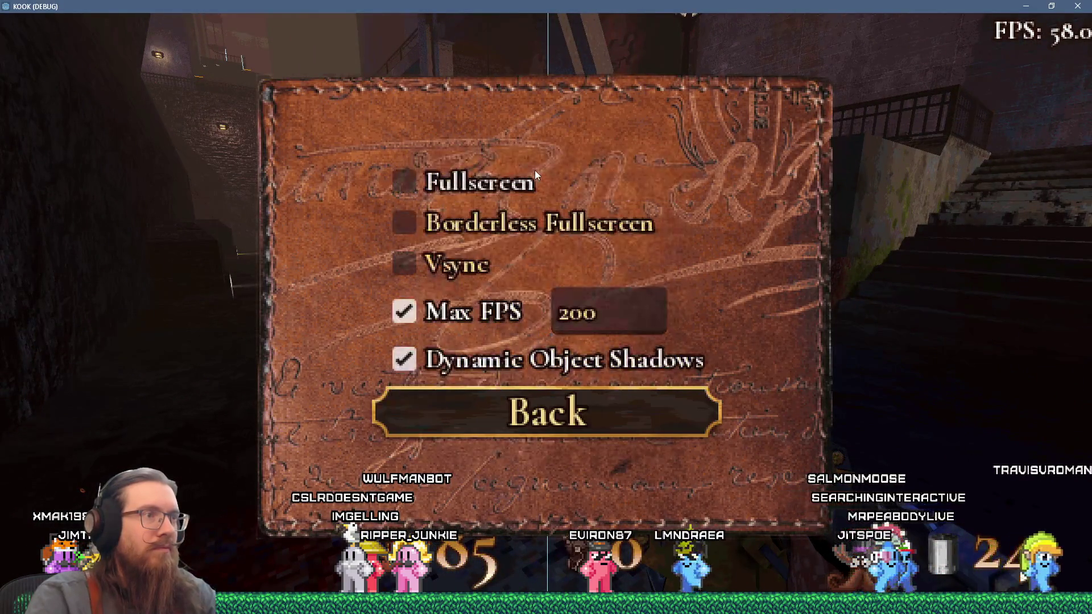
pyautogui.click(605, 314)
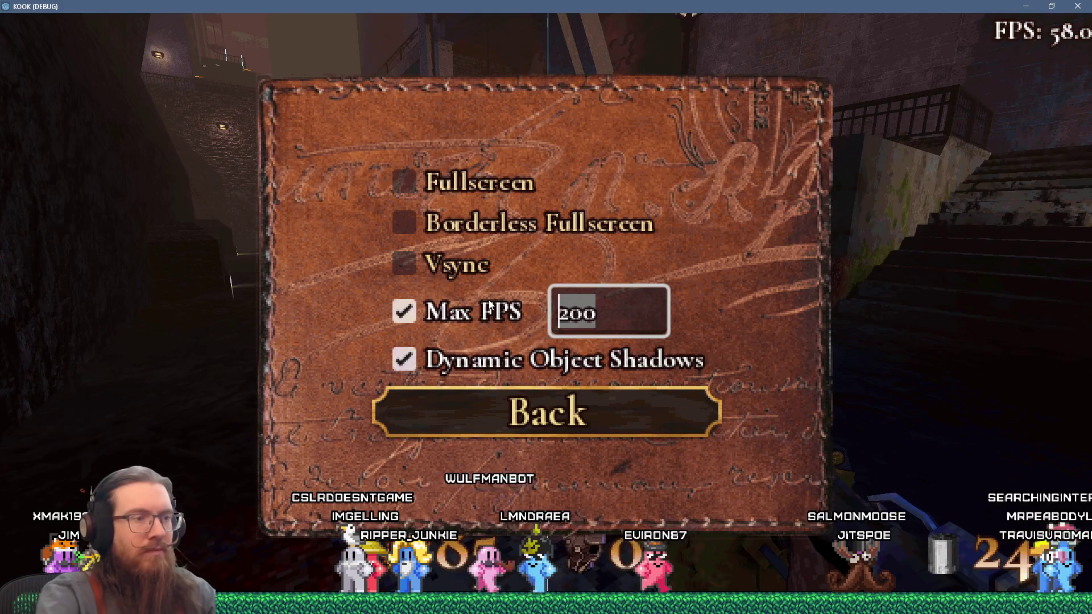
pyautogui.write('60')
pyautogui.click(545, 412)
pyautogui.press('Escape')
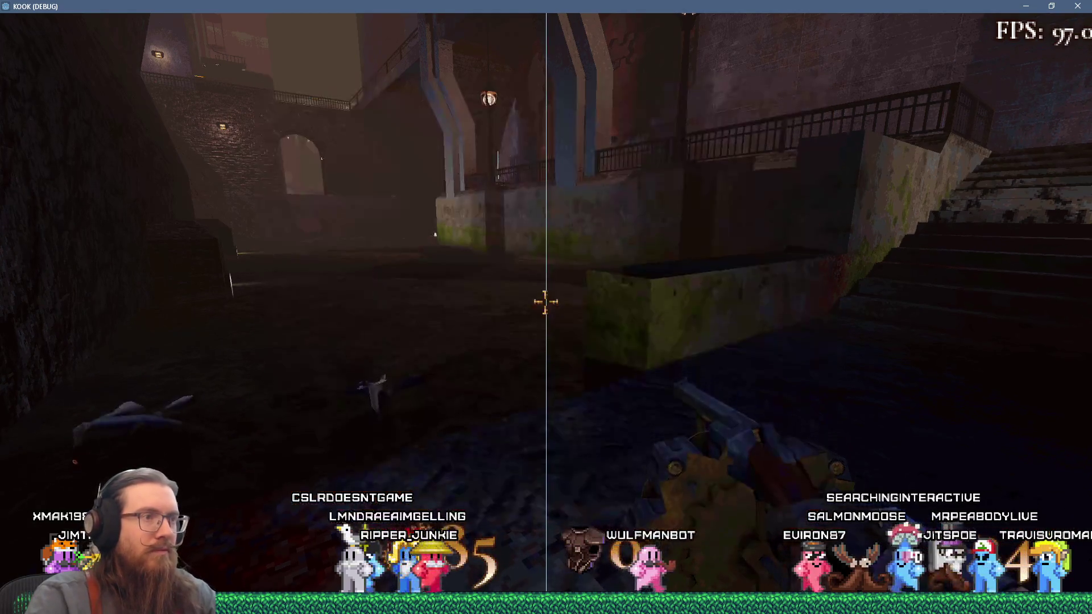
# Walk past the bats and along the walkway, then close the game with F8.
pyautogui.press('w')
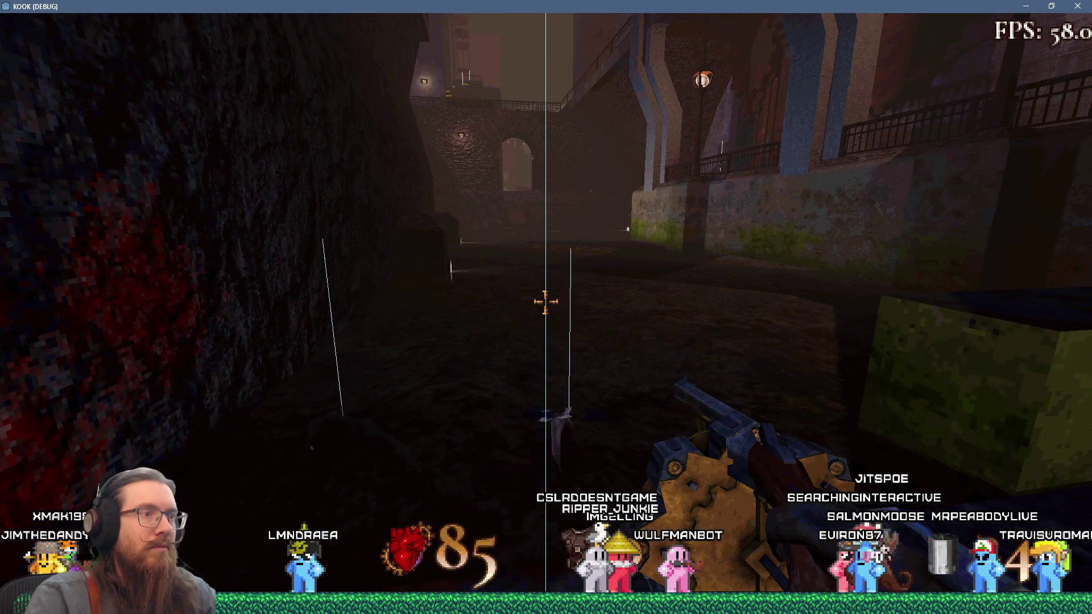
pyautogui.press('w')
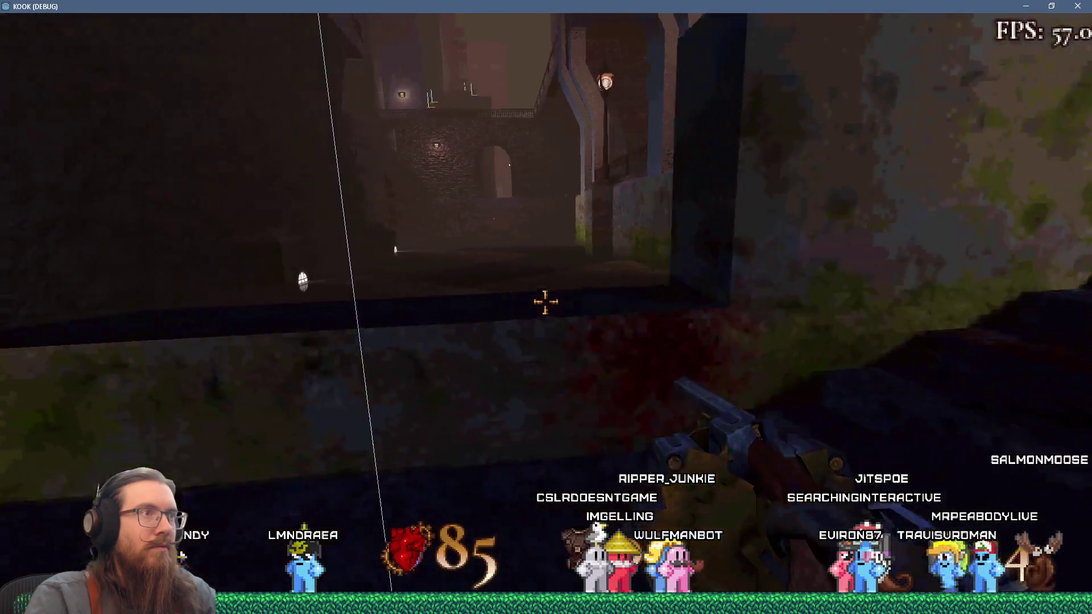
pyautogui.press('w')
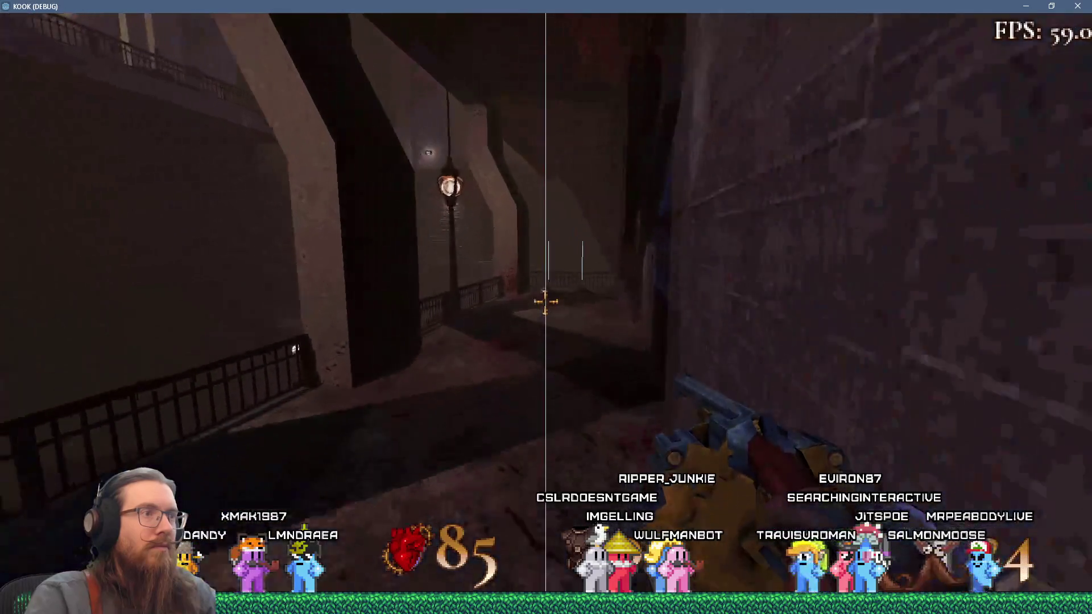
pyautogui.press('w')
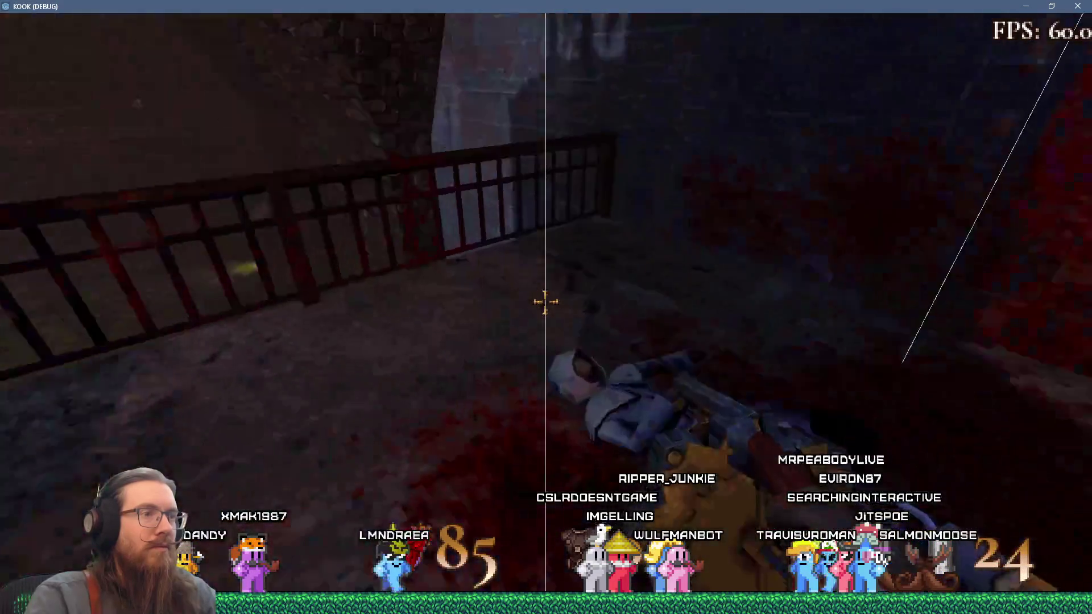
pyautogui.press('F8')
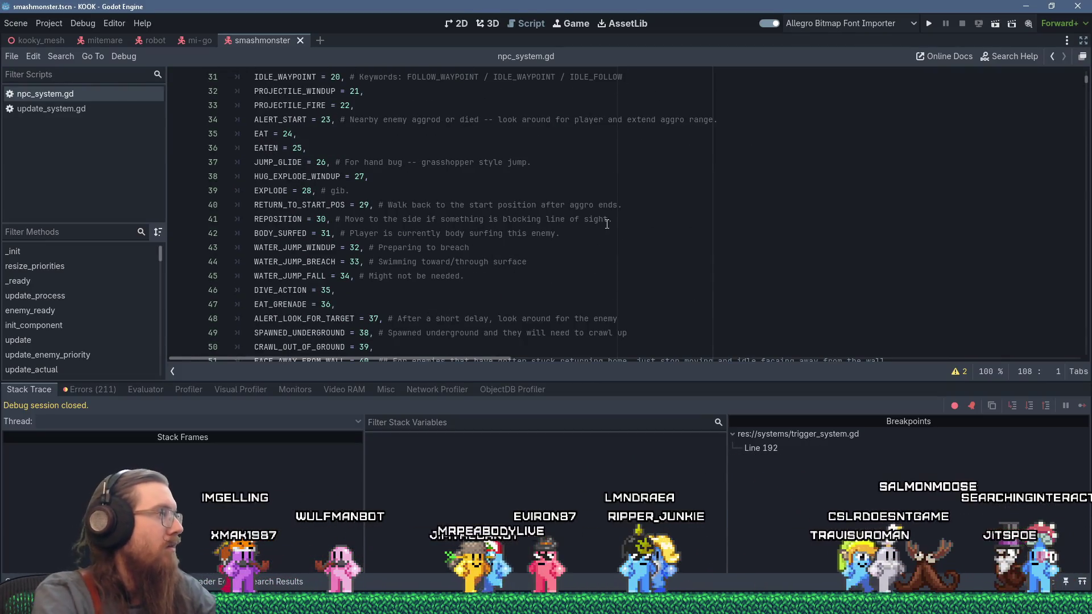
# Change ENEMY_UPDATES_PER_SECOND on line 66 from 800 to 400 and run the game.
pyautogui.scroll(10, 606, 223)
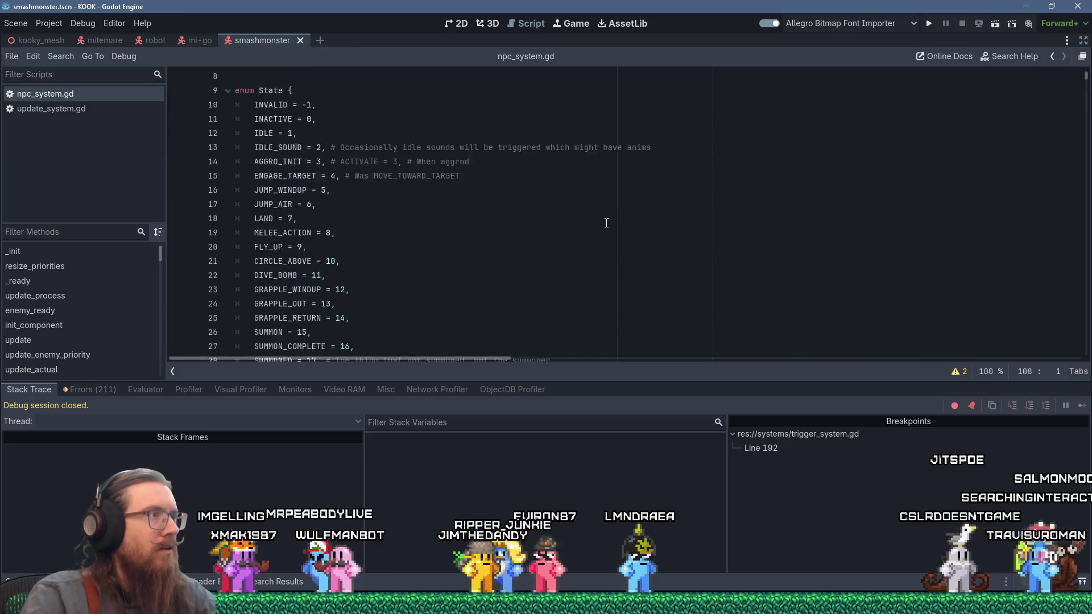
pyautogui.scroll(-11, 494, 191)
pyautogui.scroll(-8, 493, 190)
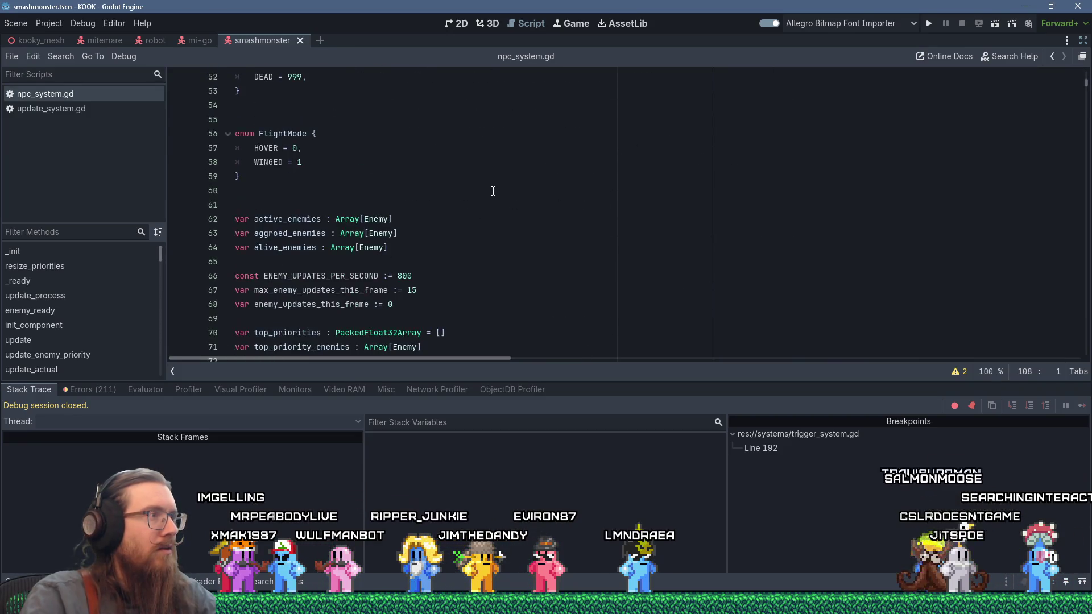
pyautogui.click(378, 190)
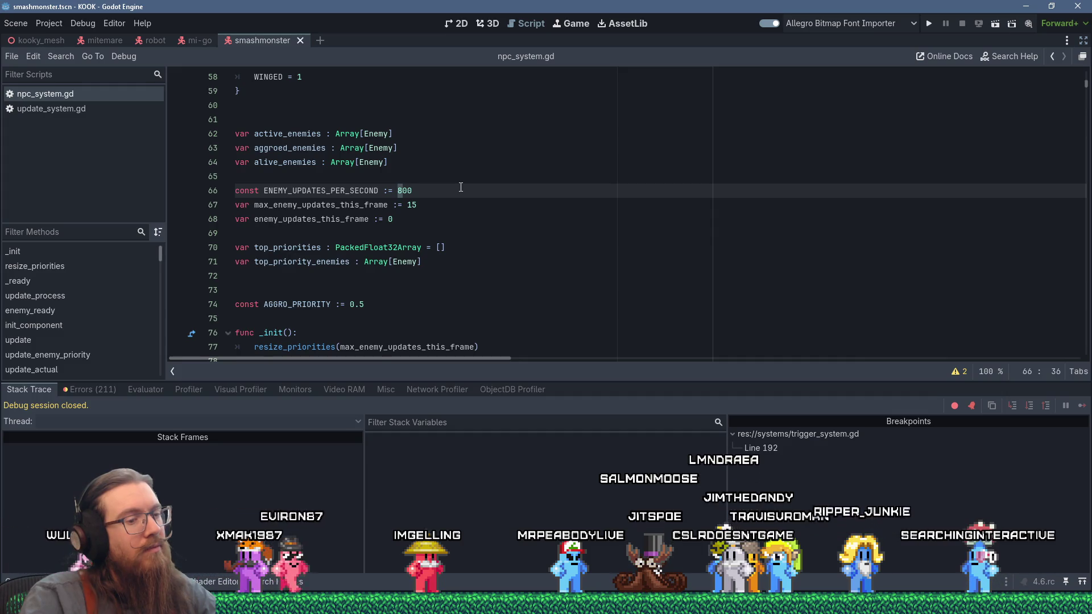
pyautogui.write('4')
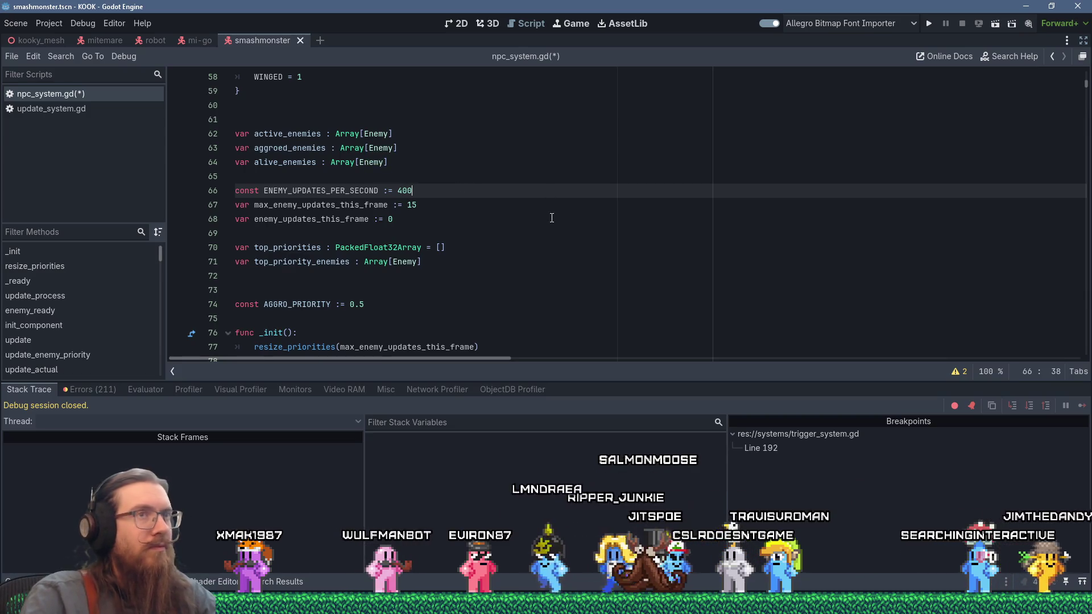
pyautogui.press('F5')
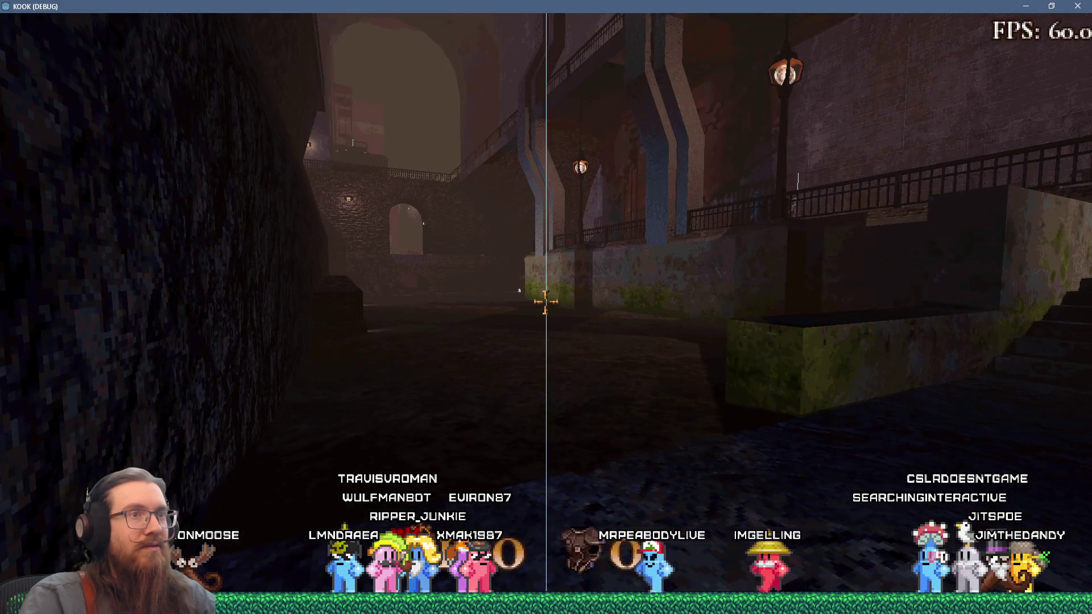
# Walk into the alley toward the two robed figures, then back away.
pyautogui.press('w')
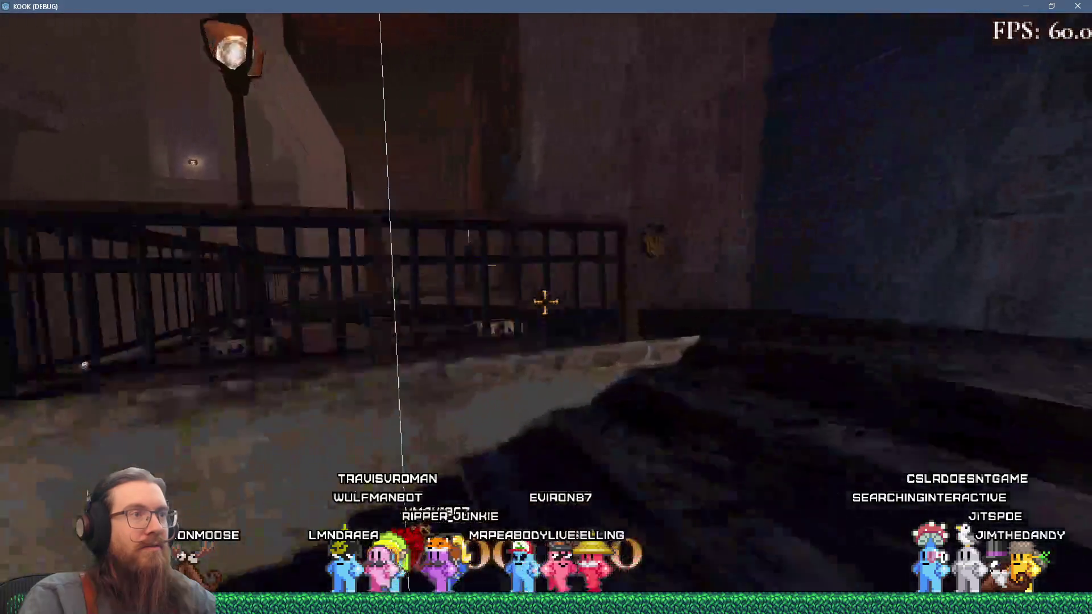
pyautogui.press('1')
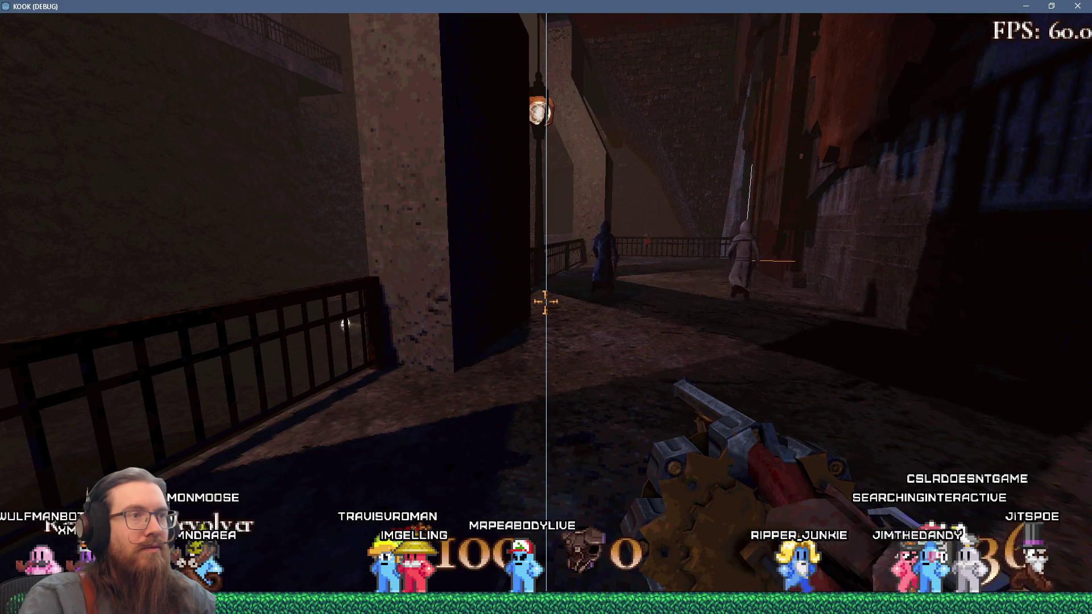
pyautogui.press('w')
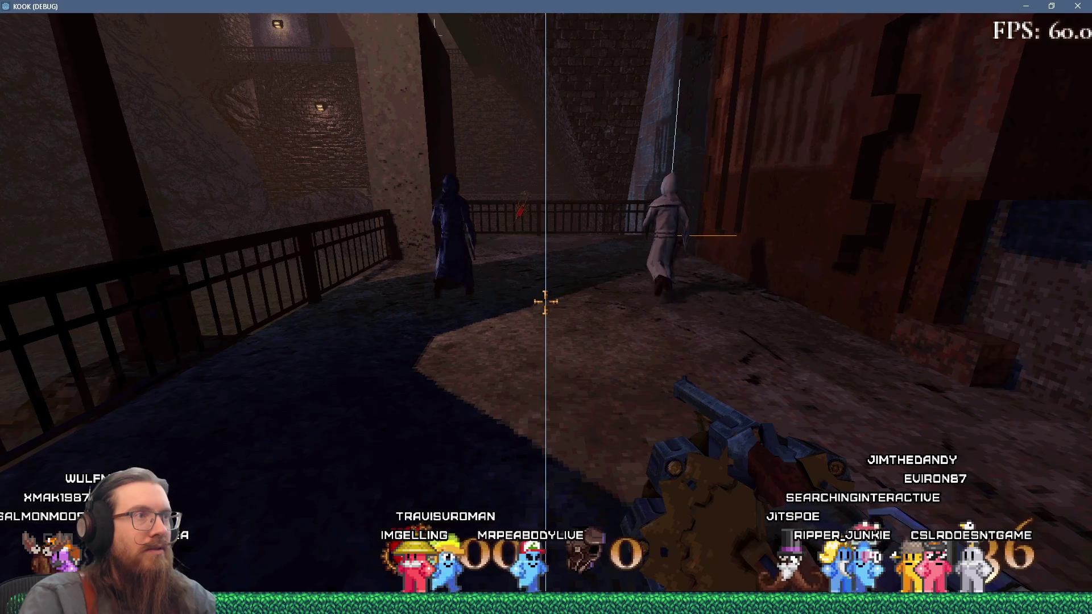
pyautogui.press('s')
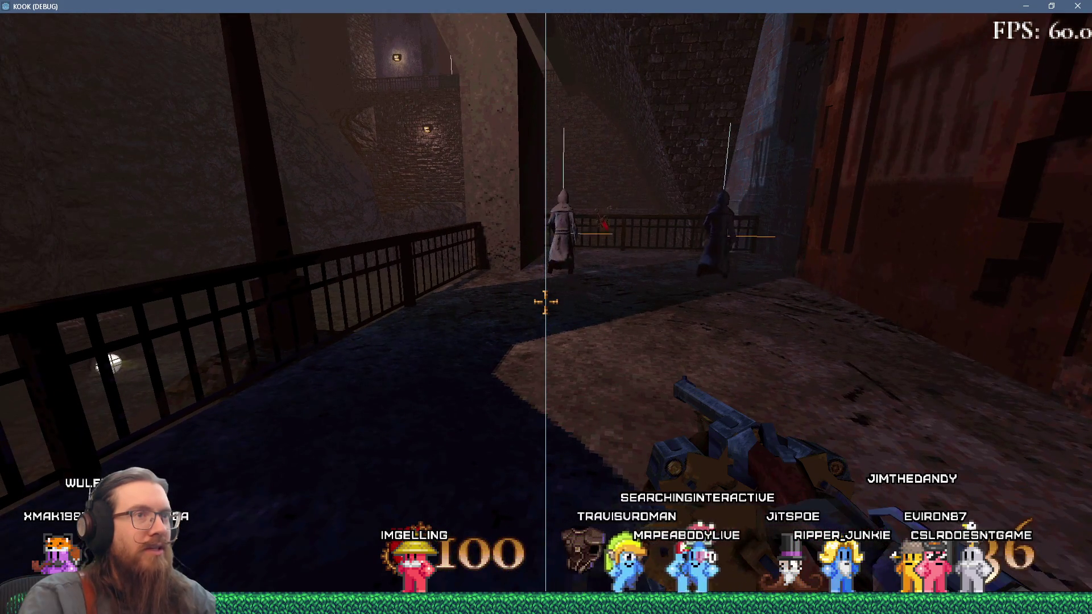
# Toggle the dev console open and closed, shoot an enemy with the revolver, then pause.
pyautogui.press('`')
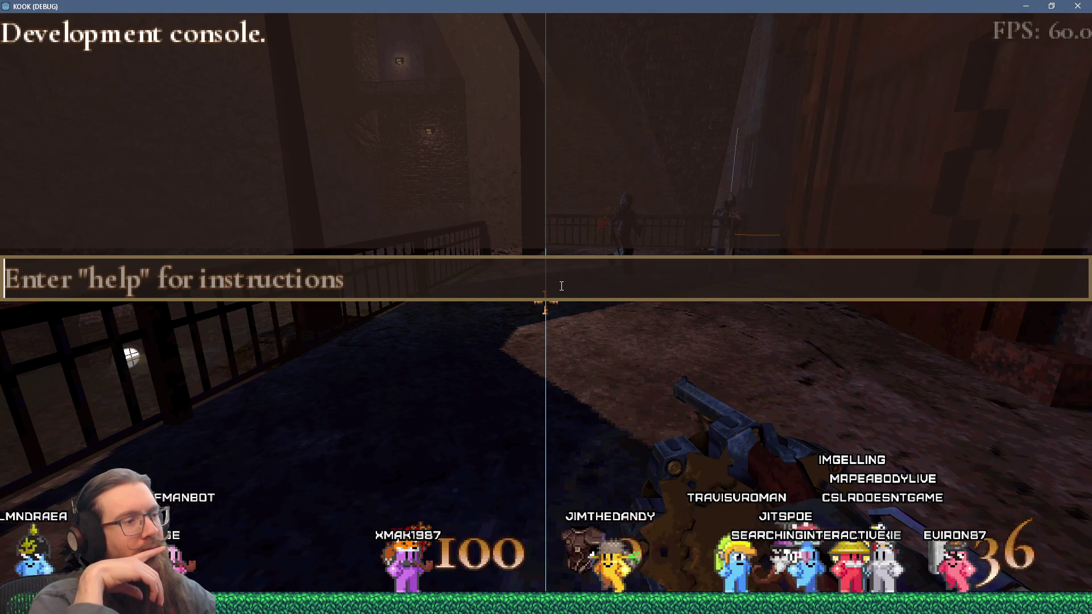
pyautogui.press('`')
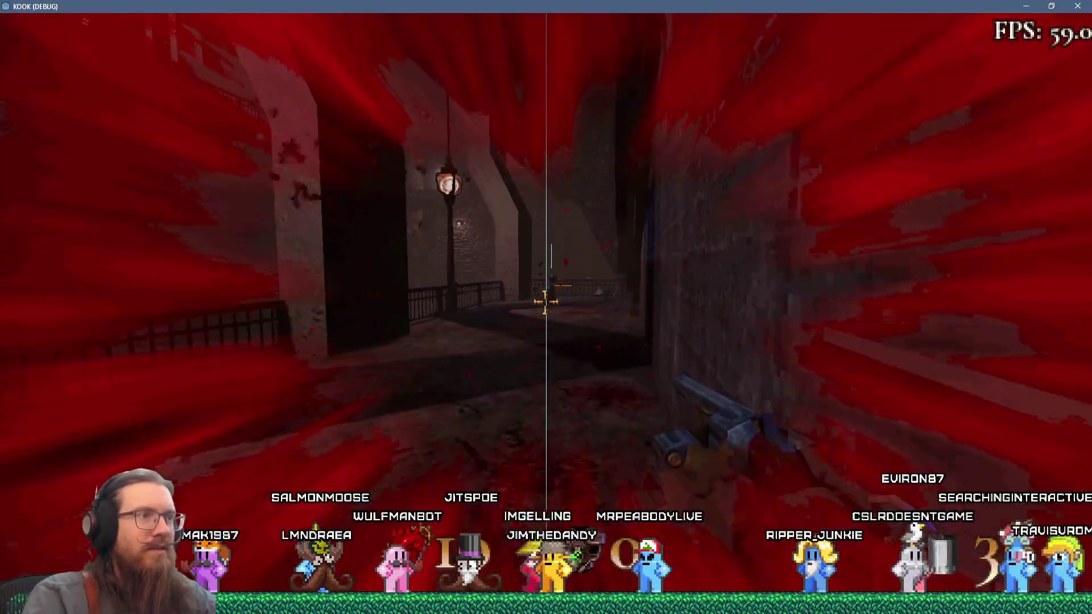
pyautogui.click(545, 302)
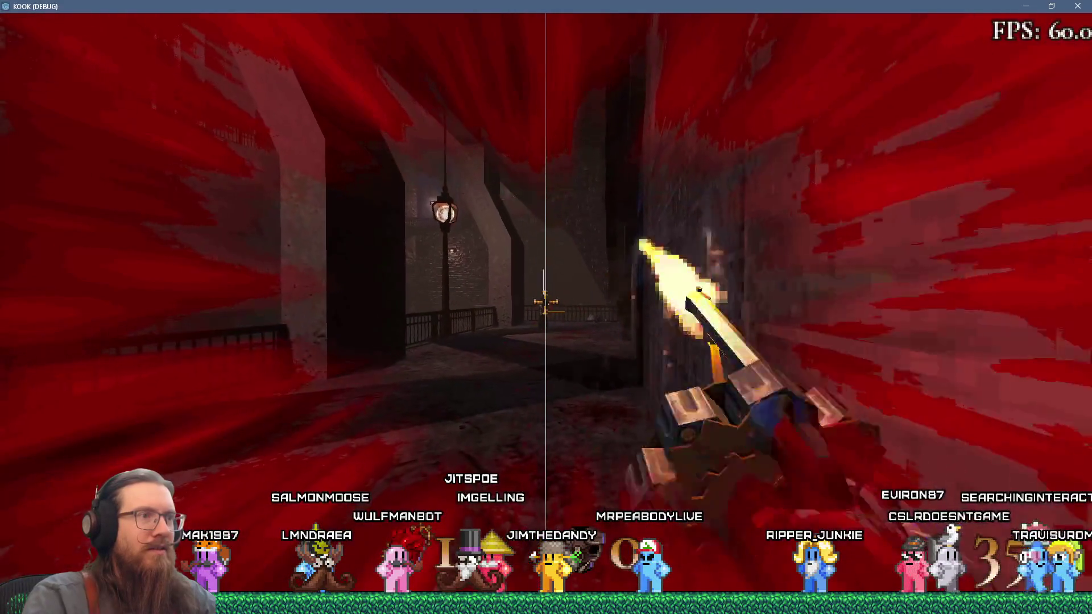
pyautogui.click(545, 301)
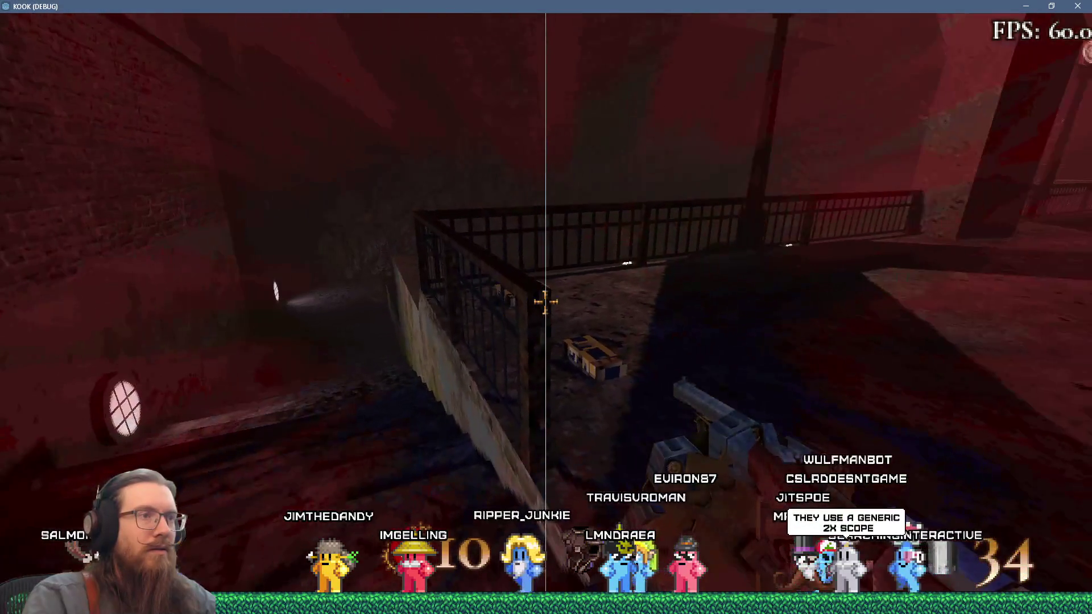
pyautogui.press('Escape')
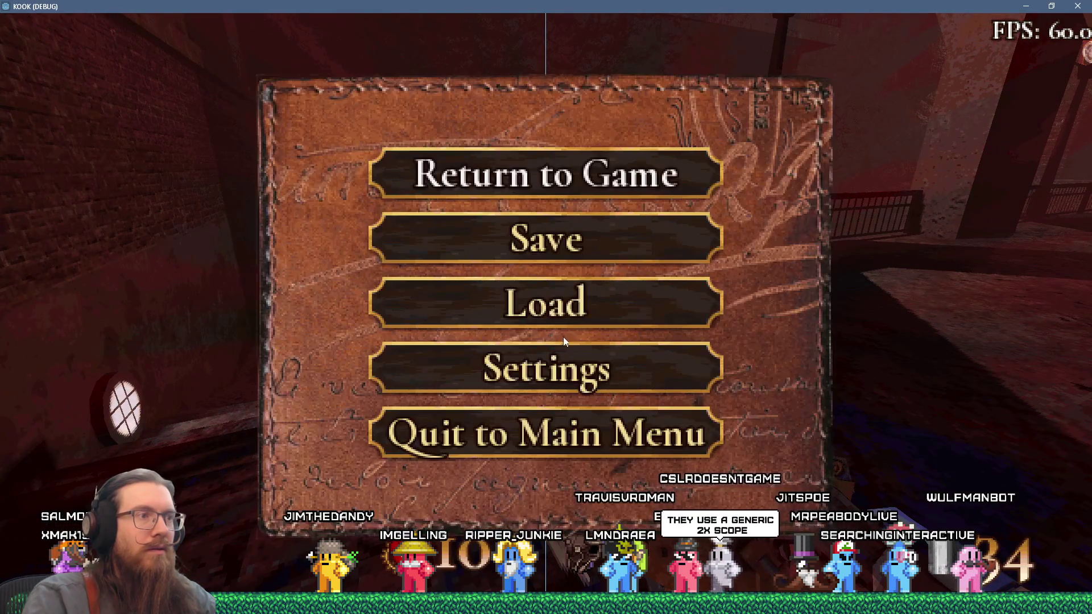
# Raise Max FPS to 600 in the game's Video Settings, resume, and reopen to confirm it.
pyautogui.click(567, 359)
pyautogui.click(570, 193)
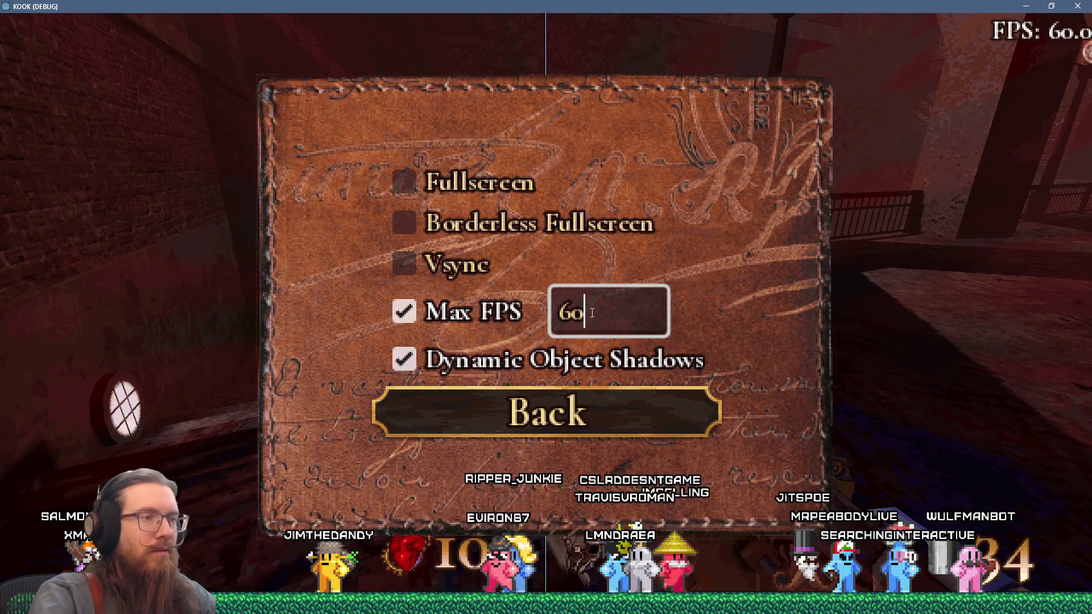
pyautogui.click(584, 427)
pyautogui.press('Escape')
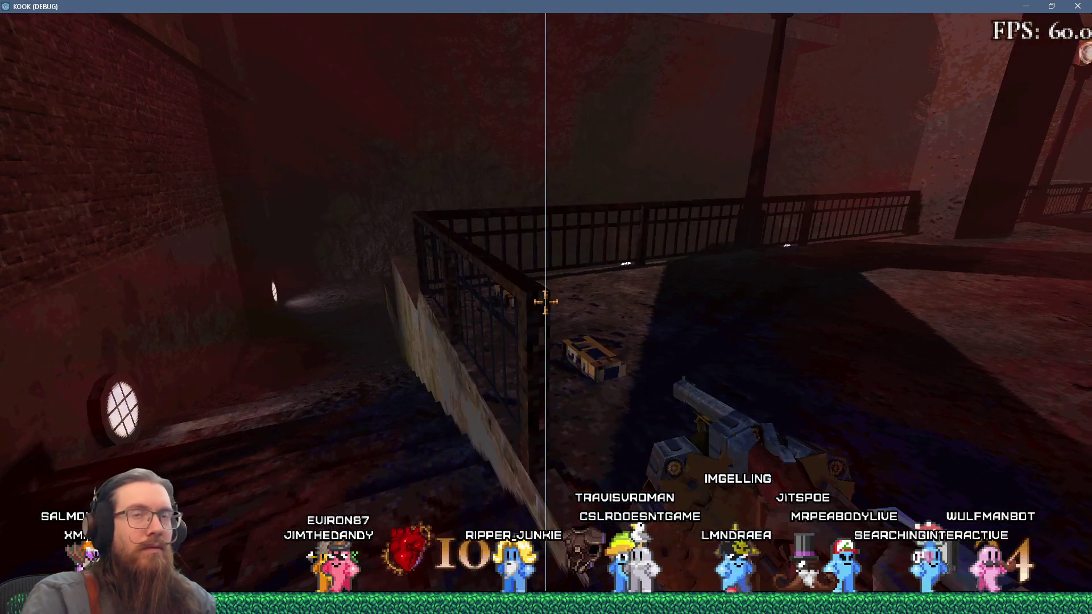
pyautogui.press('Escape')
pyautogui.click(566, 343)
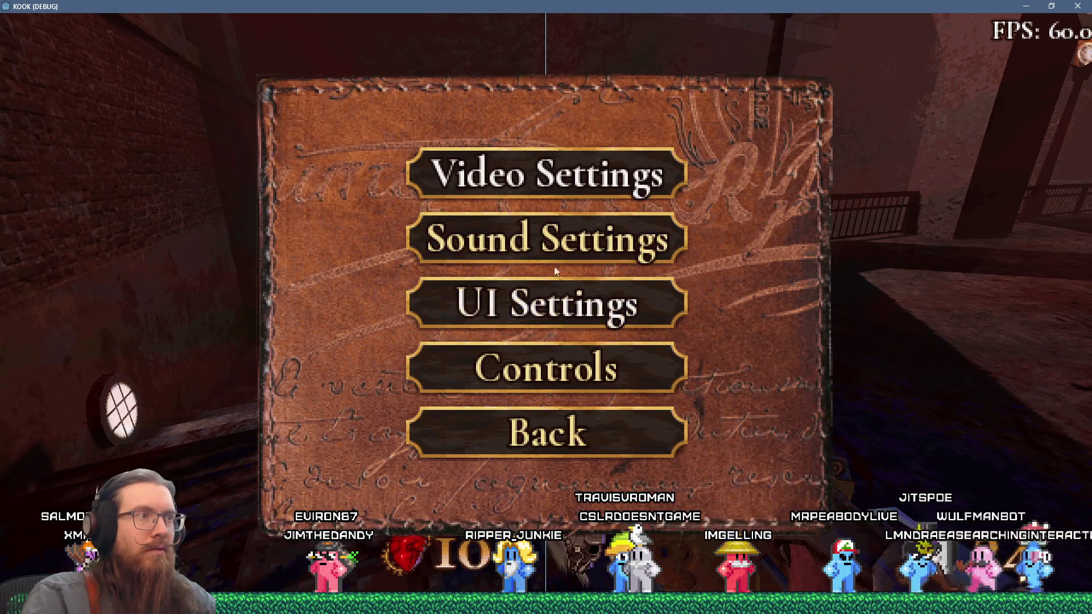
pyautogui.click(560, 187)
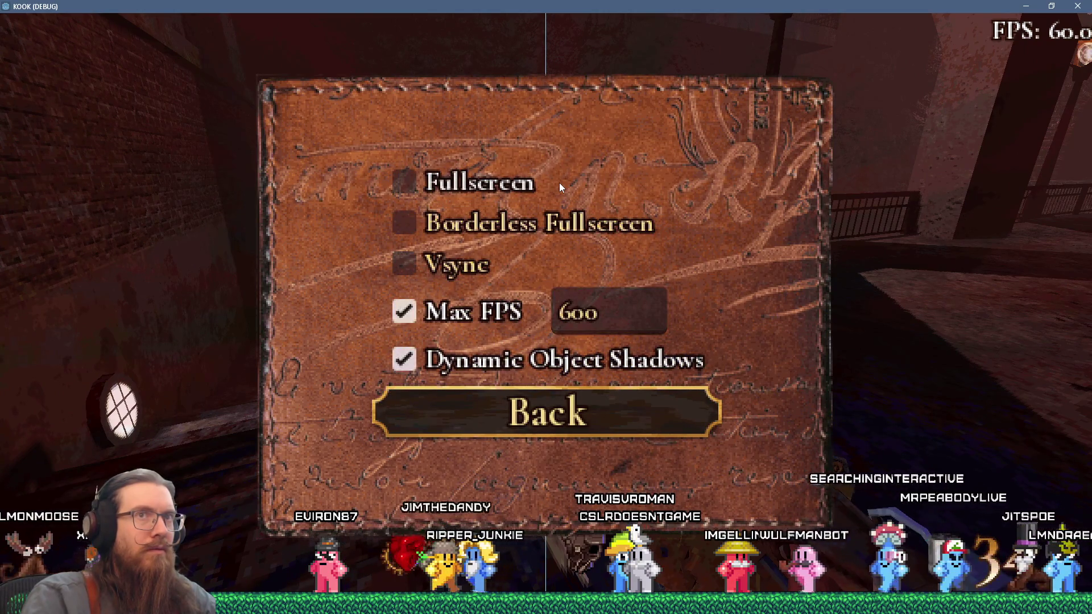
pyautogui.press('Escape')
pyautogui.press('Escape')
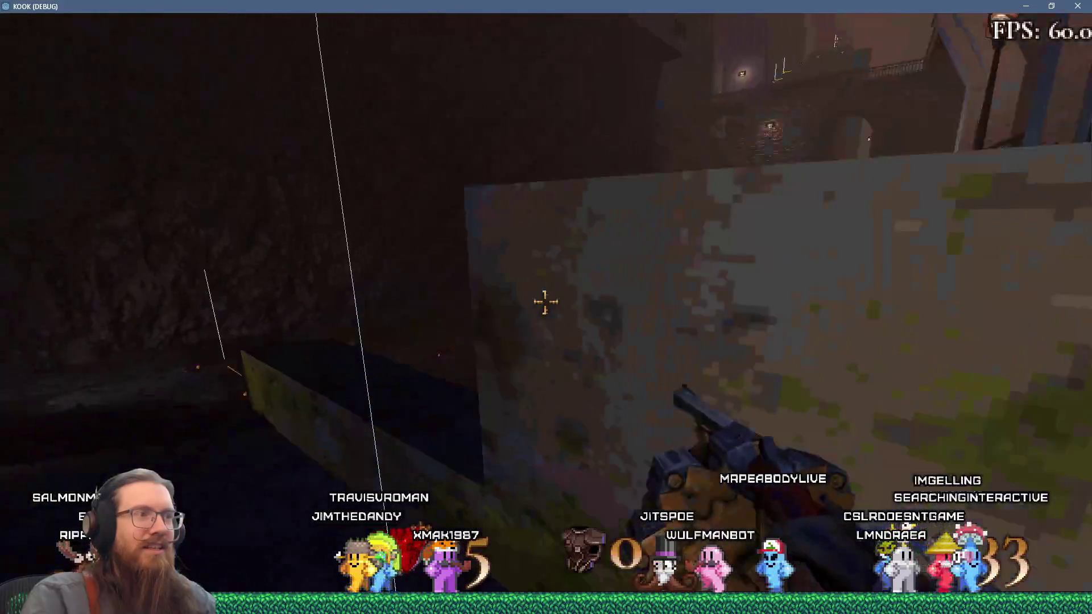
# Recheck the Max FPS field in Video Settings, then back out and resume the game.
pyautogui.press('Escape')
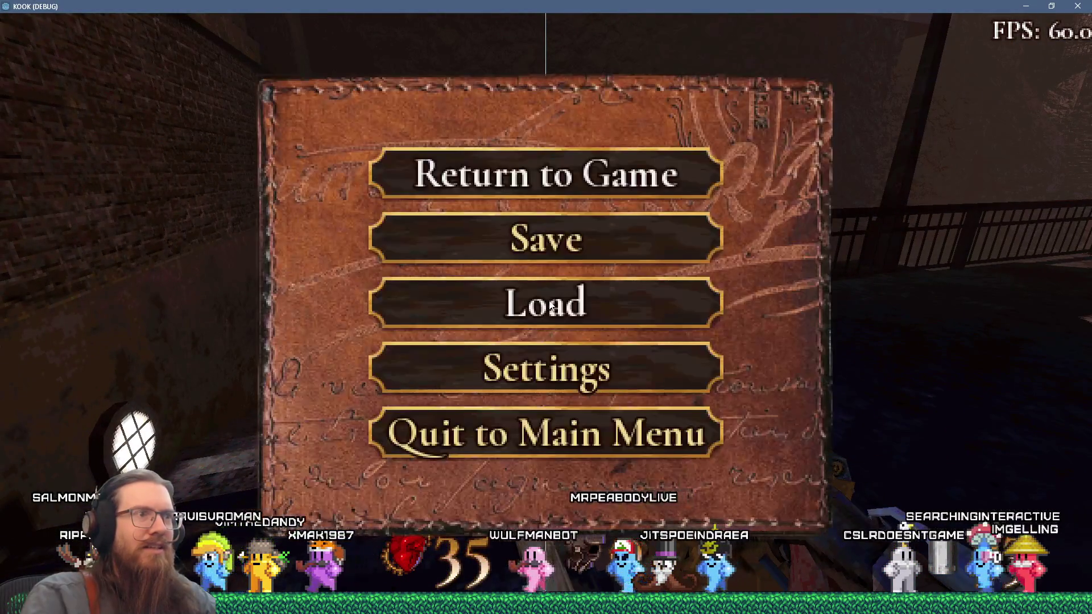
pyautogui.click(568, 365)
pyautogui.click(553, 156)
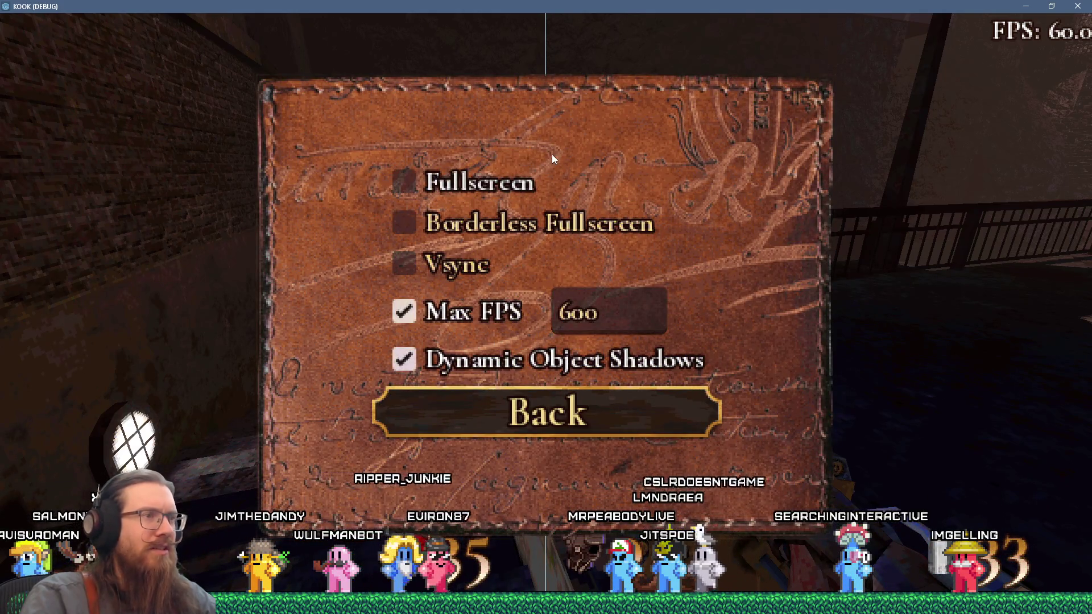
pyautogui.click(604, 318)
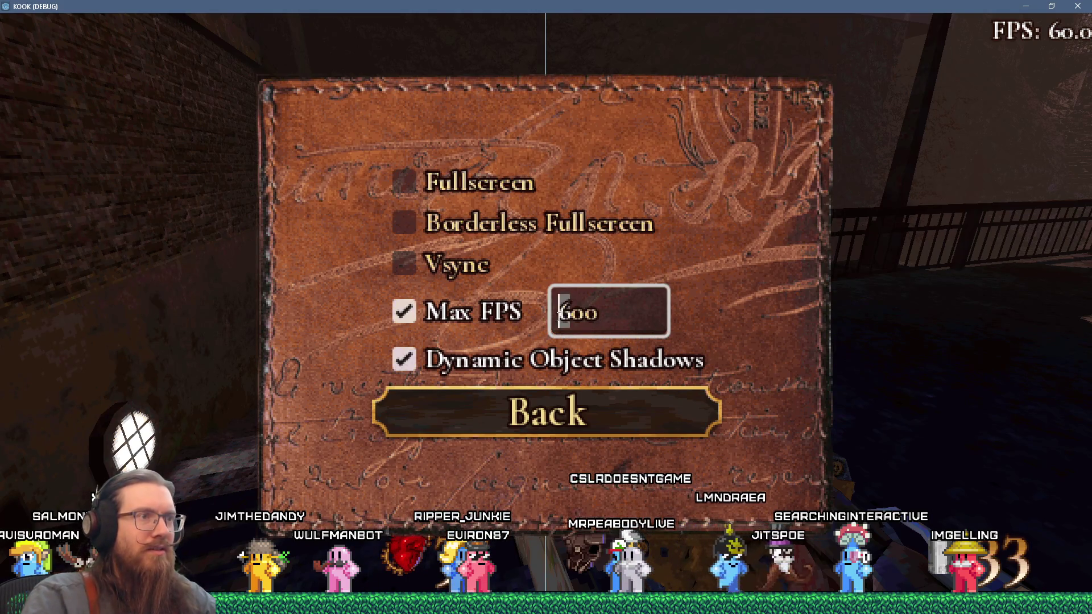
pyautogui.click(570, 428)
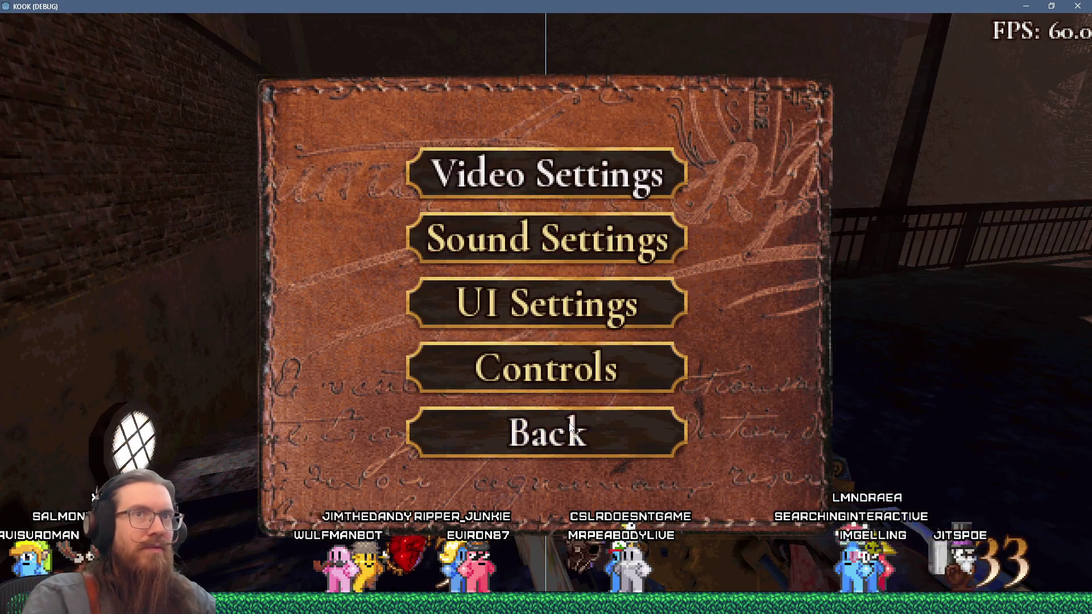
pyautogui.click(570, 427)
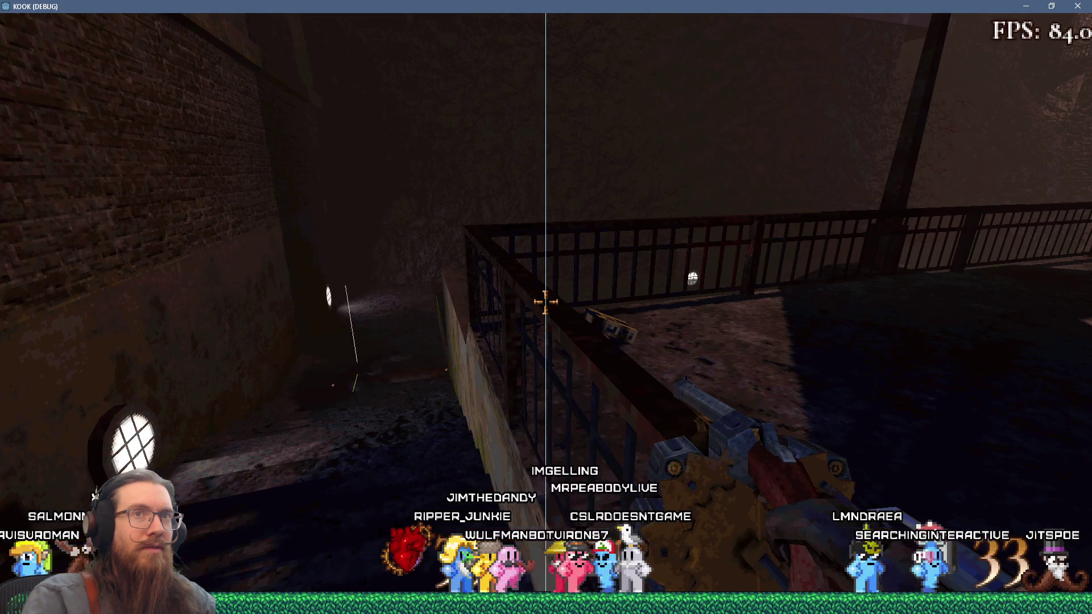
# Walk from the courtyard along the railing walkway to the dead enemy and arched doorway.
pyautogui.moveTo(545, 307)
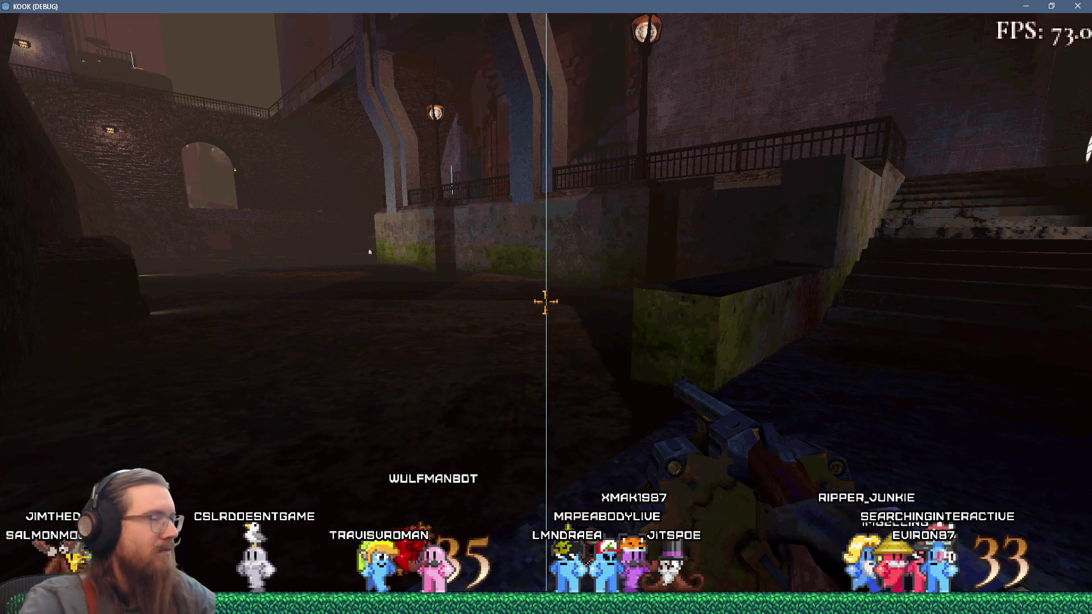
pyautogui.press('w')
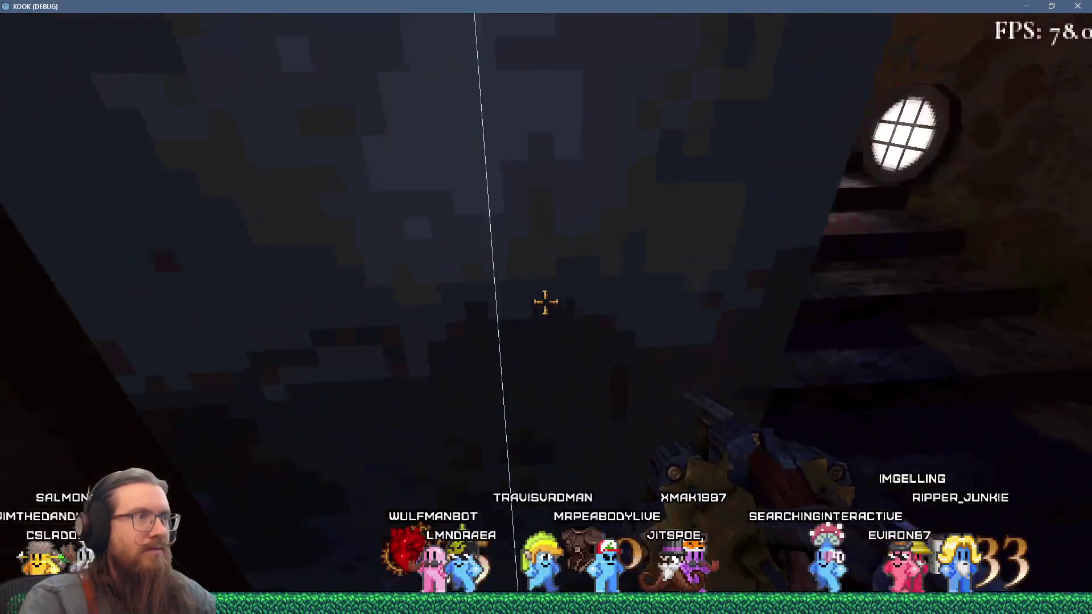
pyautogui.press('w')
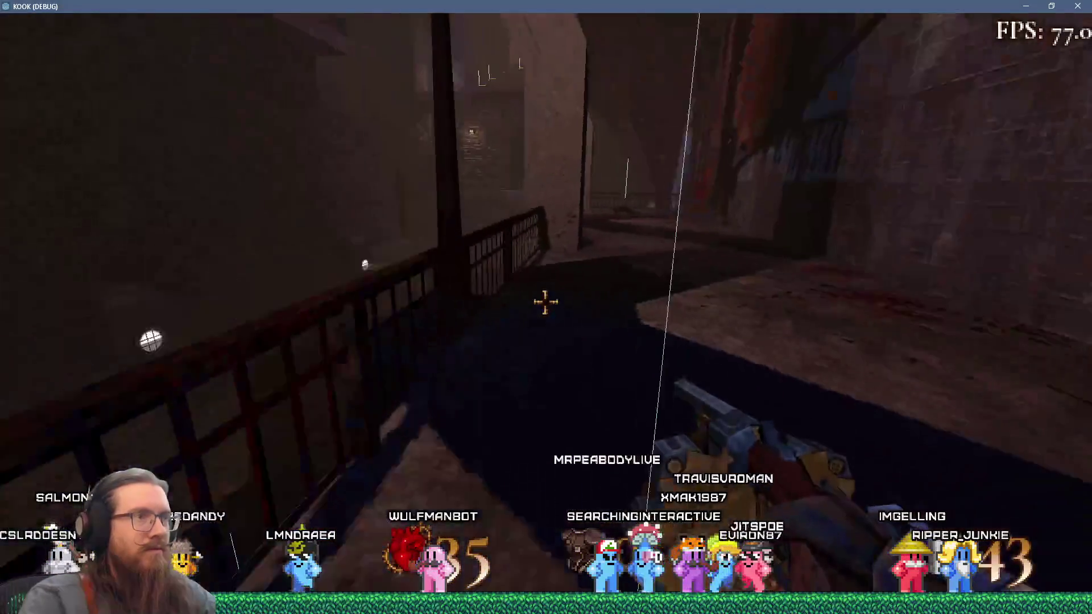
pyautogui.press('w')
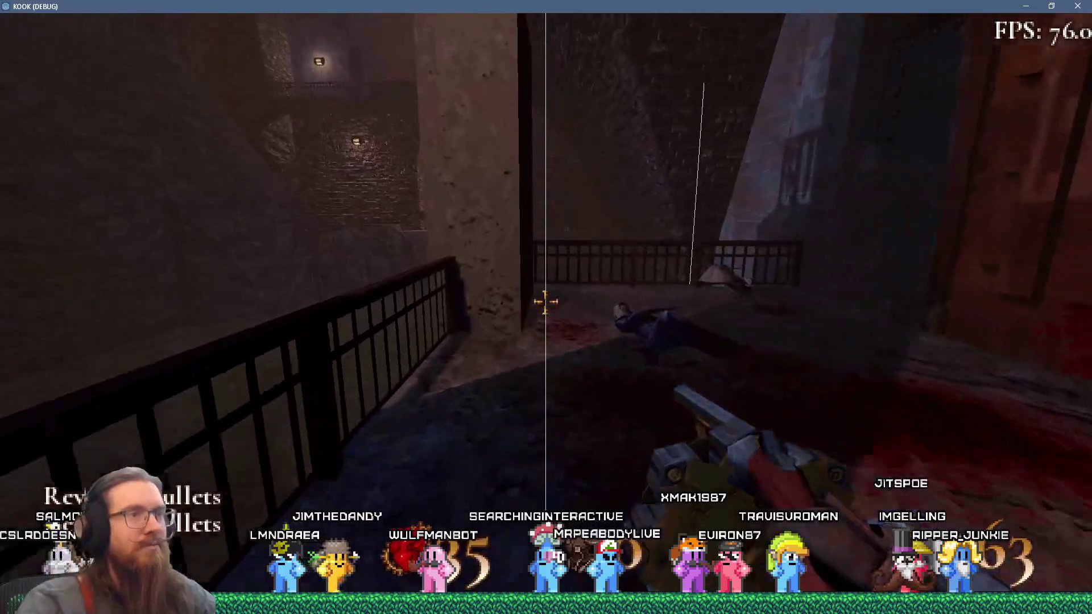
pyautogui.press('w')
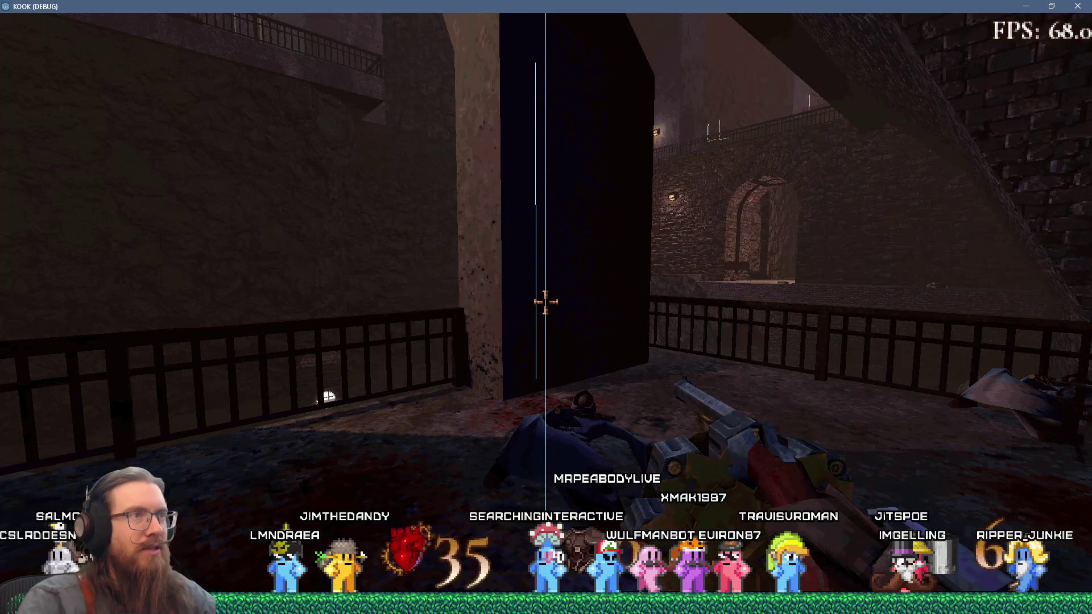
pyautogui.press('w')
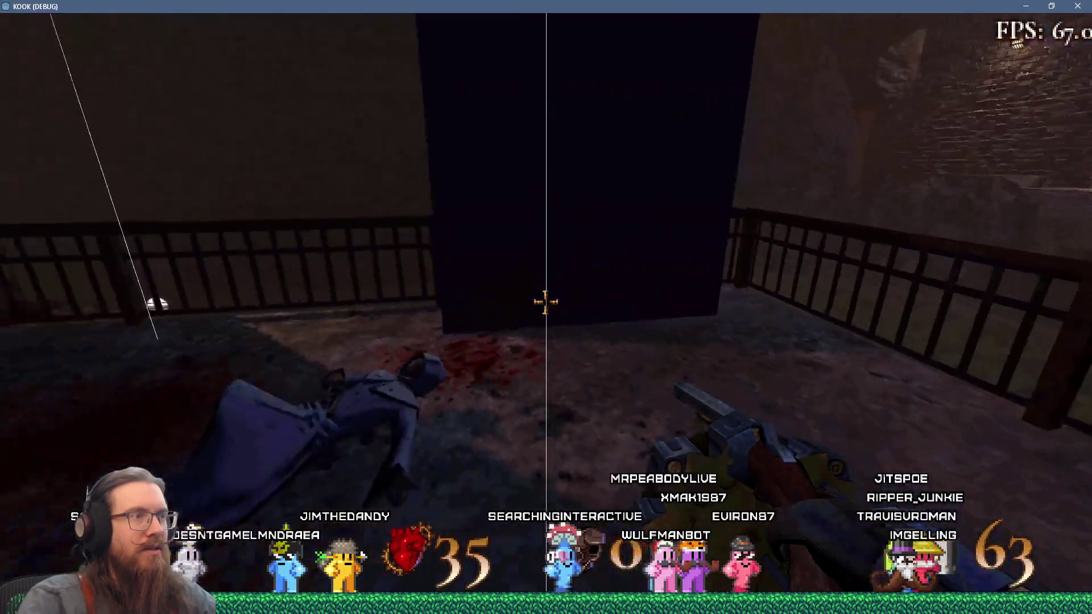
pyautogui.press('w')
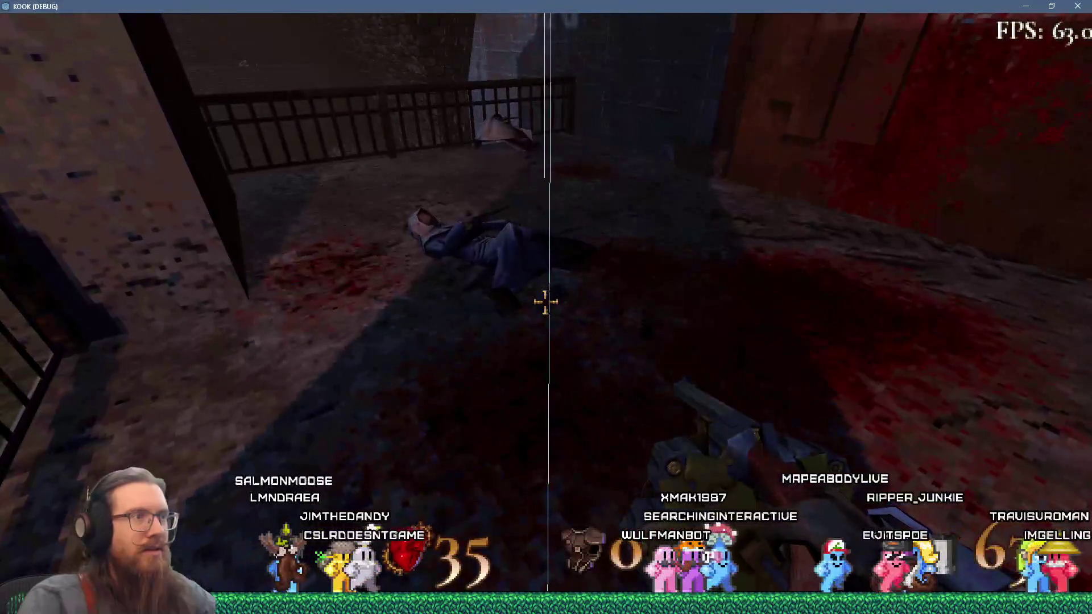
pyautogui.press('w')
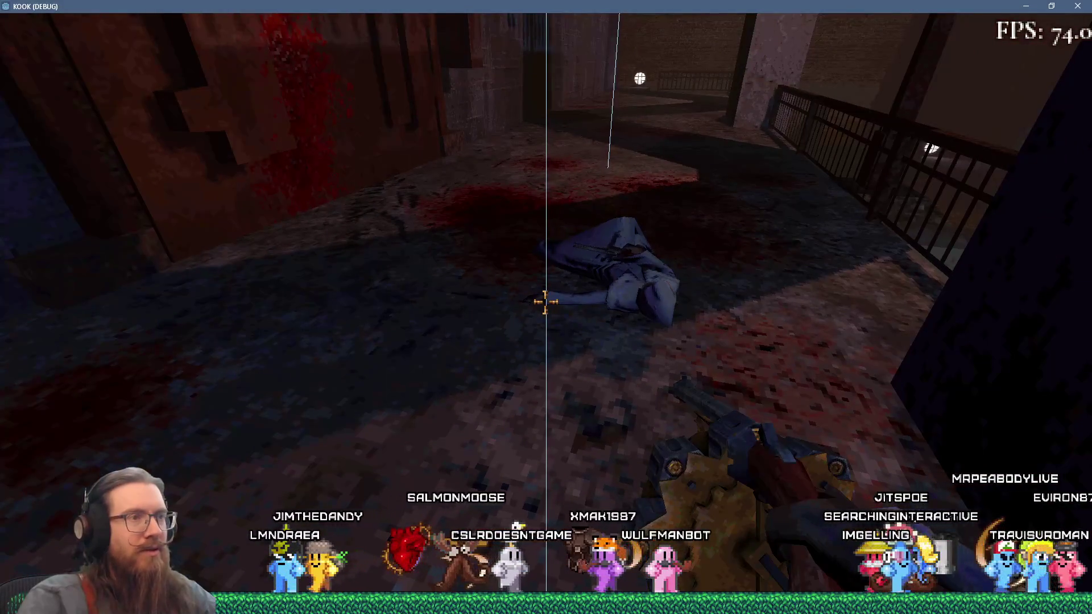
pyautogui.press('w')
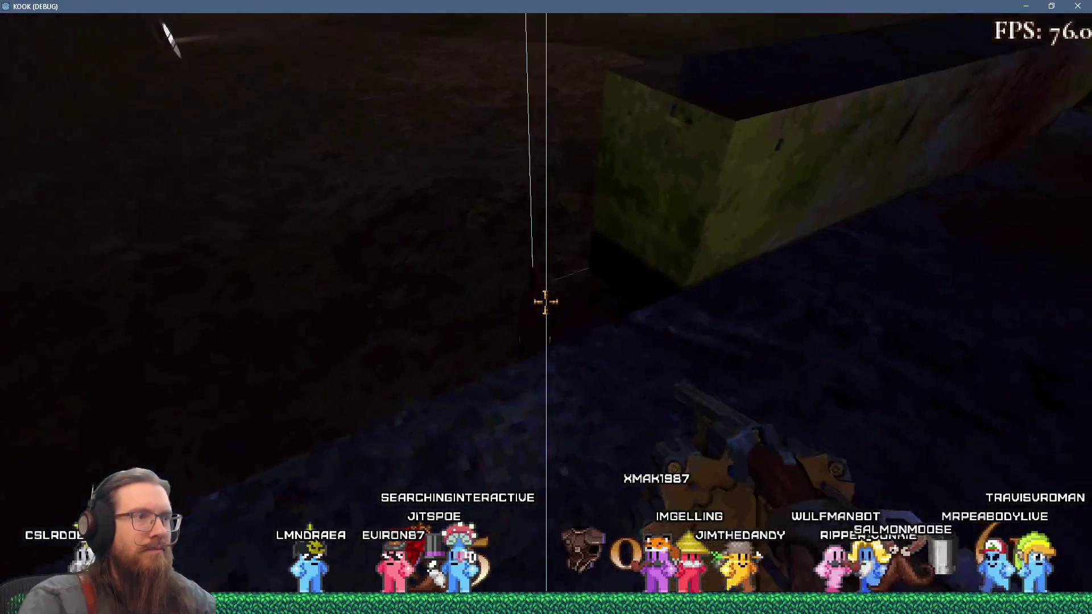
# Shoot the enemy ahead repeatedly, then open the development console and bring up the window list.
pyautogui.click(545, 302)
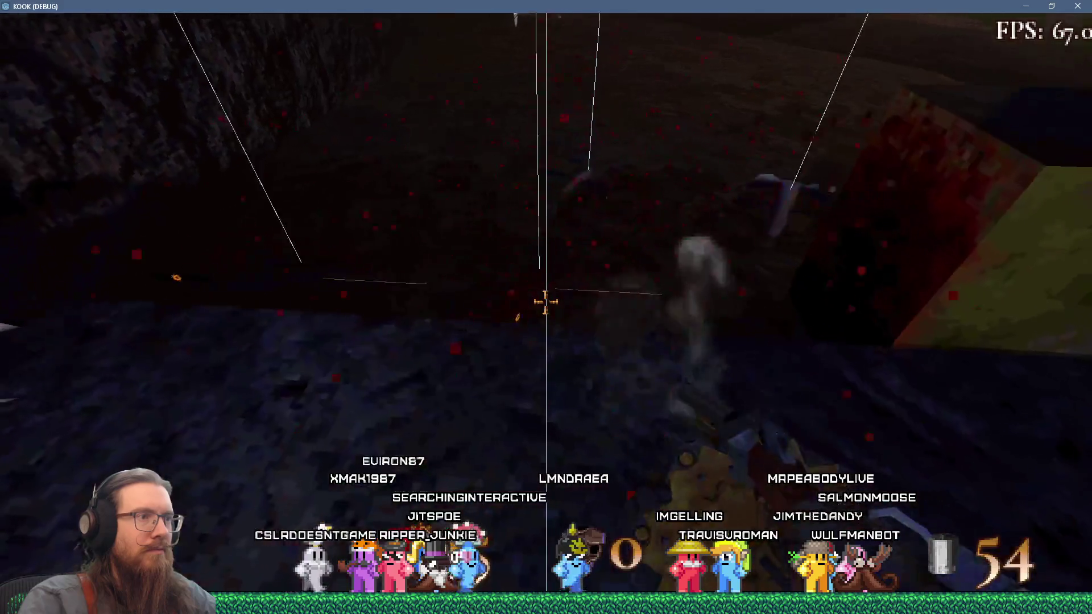
pyautogui.click(544, 302)
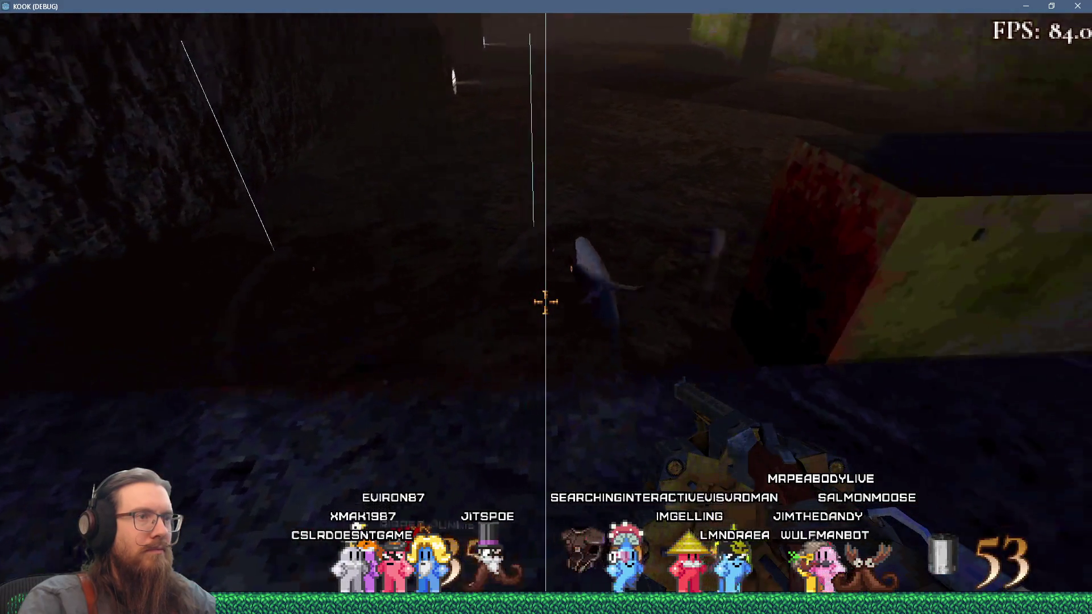
pyautogui.click(545, 302)
pyautogui.click(545, 301)
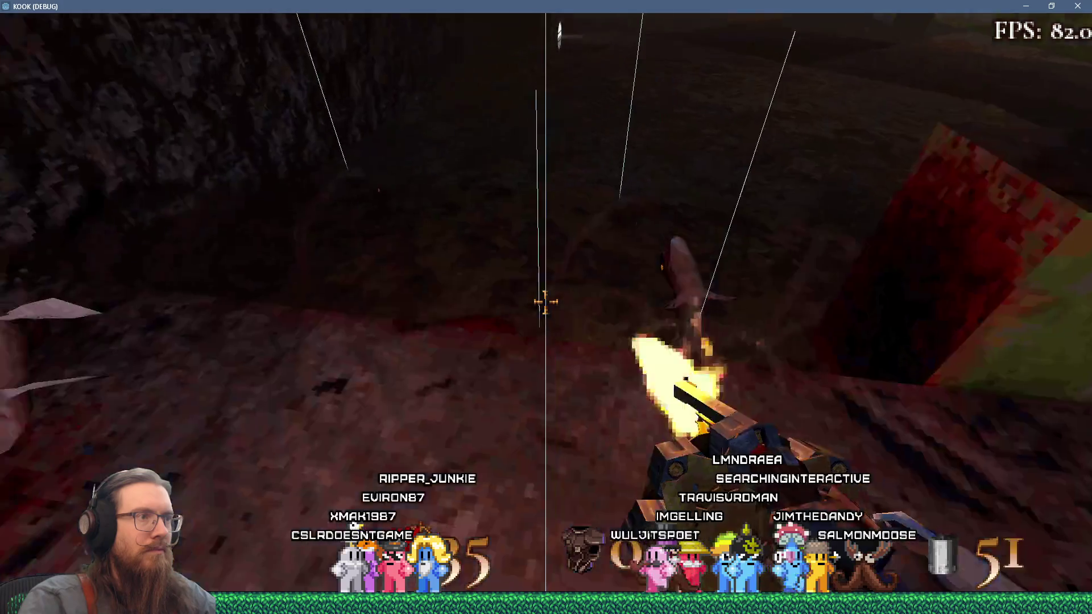
pyautogui.click(544, 302)
pyautogui.click(545, 302)
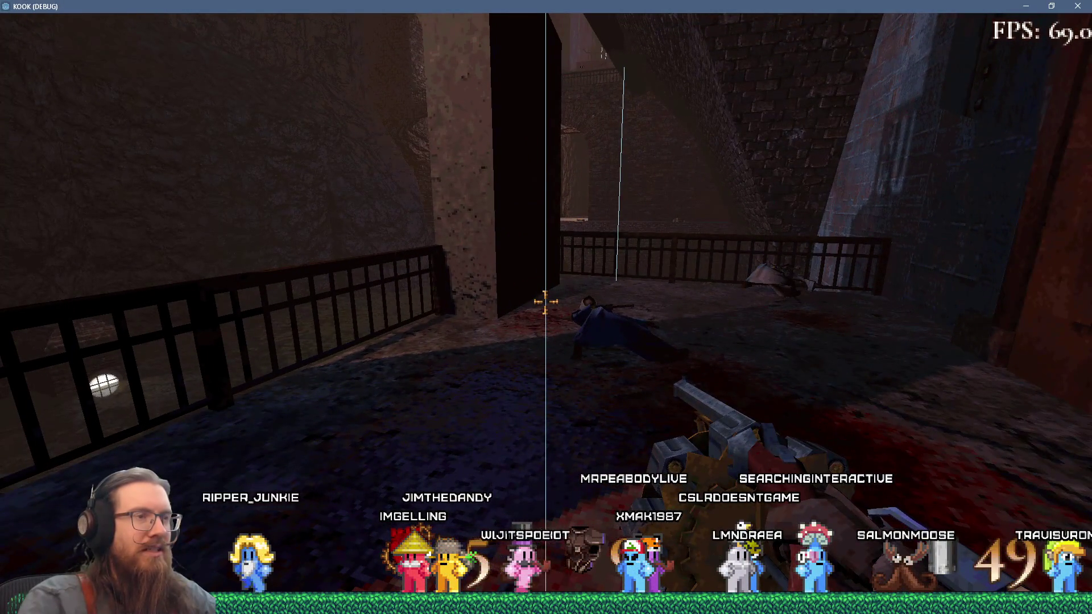
pyautogui.press('`')
pyautogui.press('super+Tab')
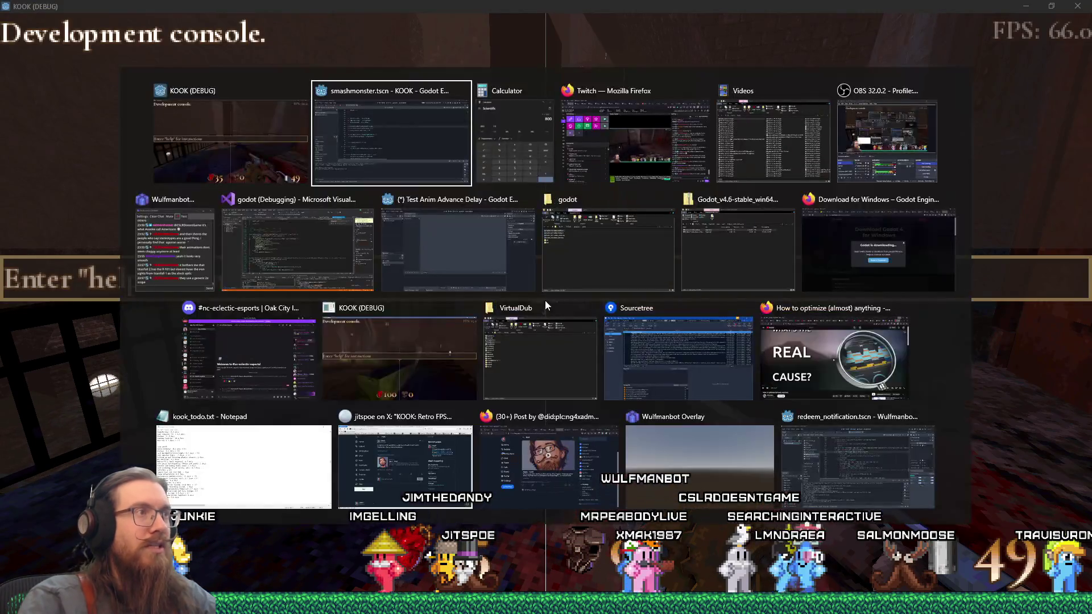
# Back in the editor, select top_priority_enemies in npc_system.gd and look up Array resize docs.
pyautogui.click(581, 276)
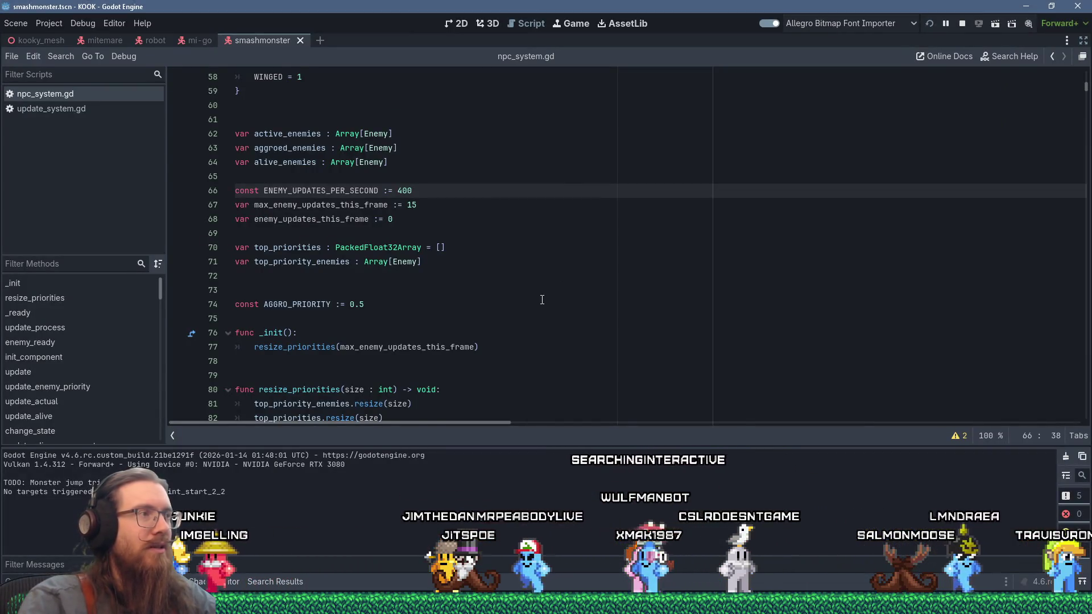
pyautogui.scroll(-2, 541, 298)
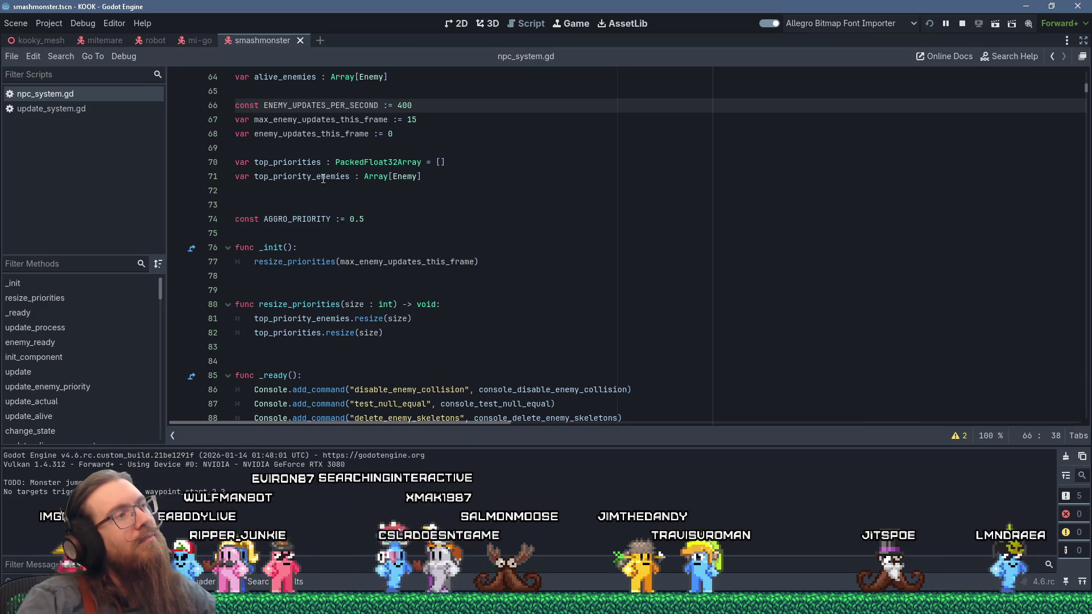
pyautogui.doubleClick(323, 179)
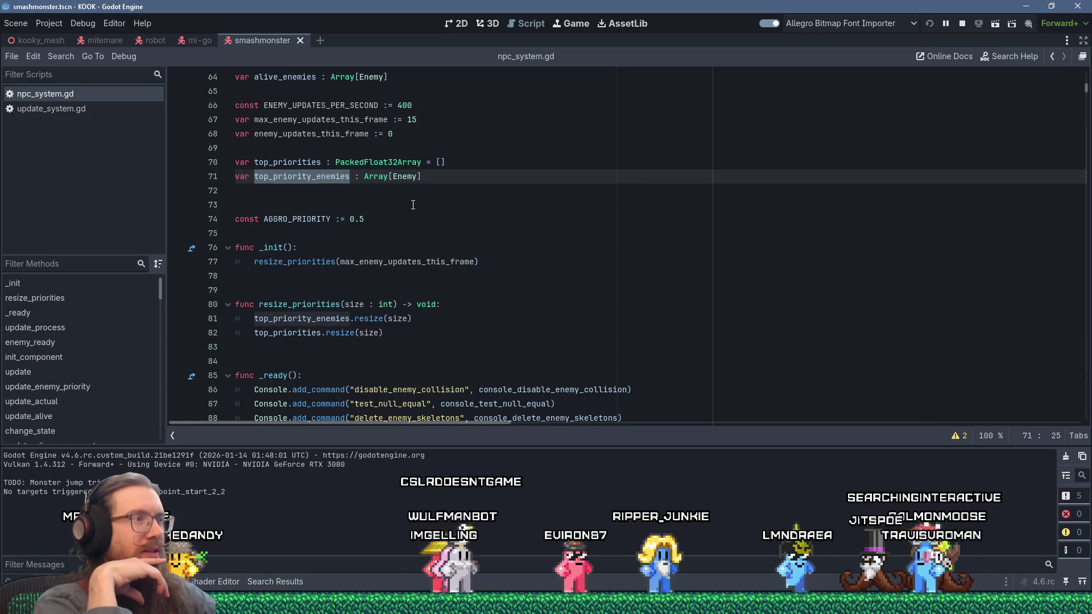
pyautogui.keyDown('ctrl'); pyautogui.click(365, 324); pyautogui.keyUp('ctrl')
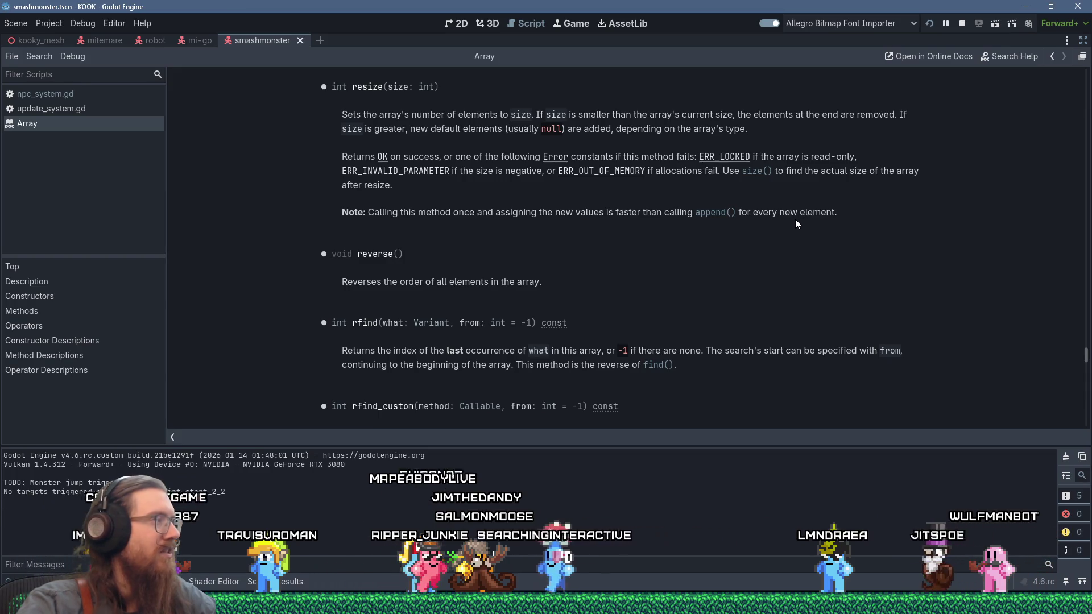
# Read the Array resize() entry in the docs, then return to npc_system.gd.
pyautogui.scroll(-3, 743, 304)
pyautogui.scroll(7, 742, 304)
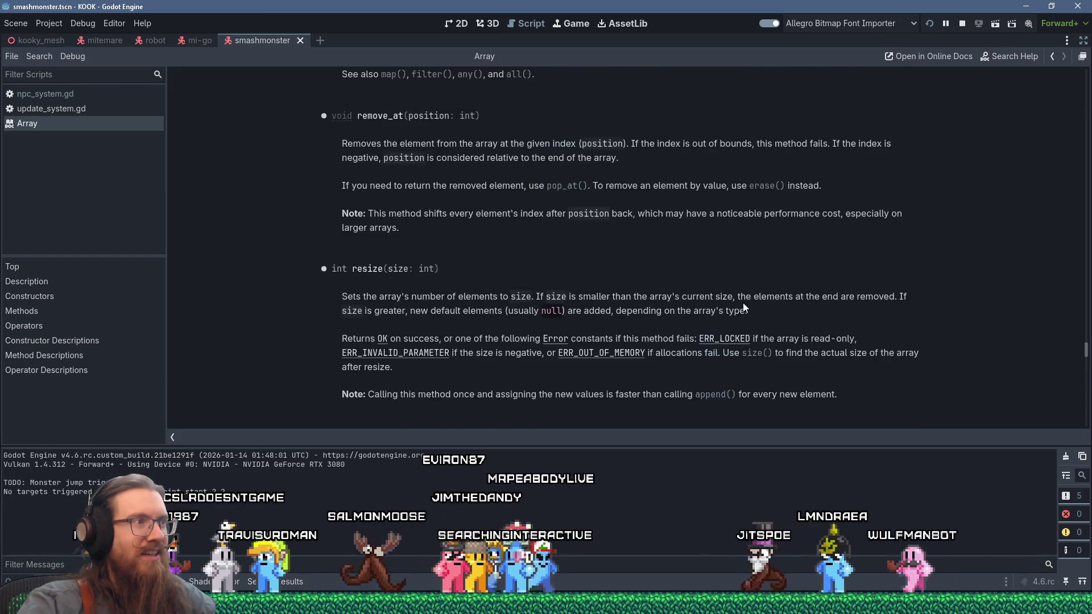
pyautogui.scroll(-3, 584, 234)
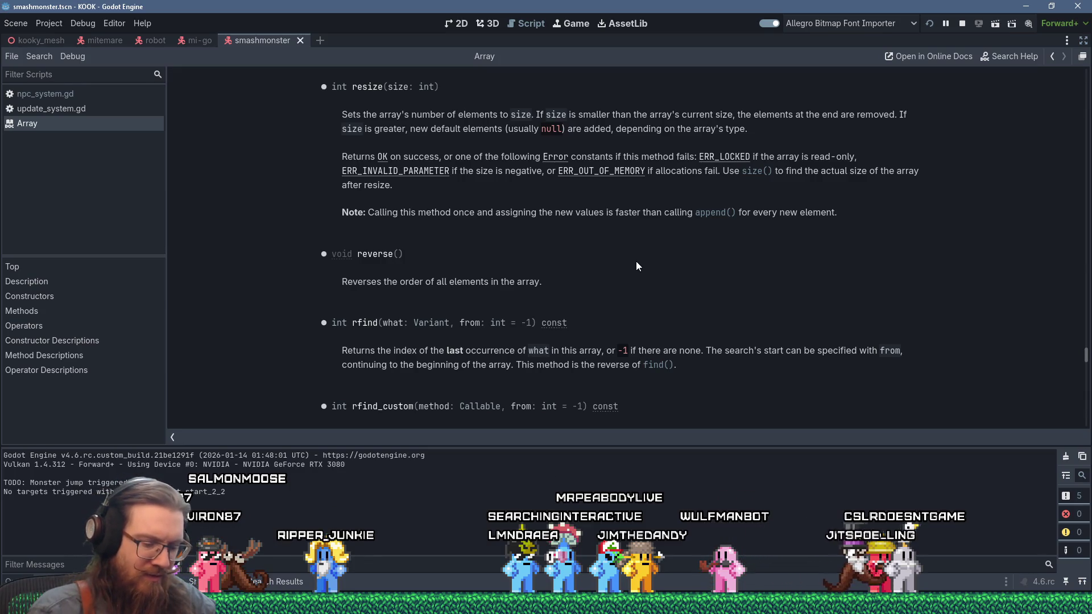
pyautogui.hotkey('alt', 'Tab')
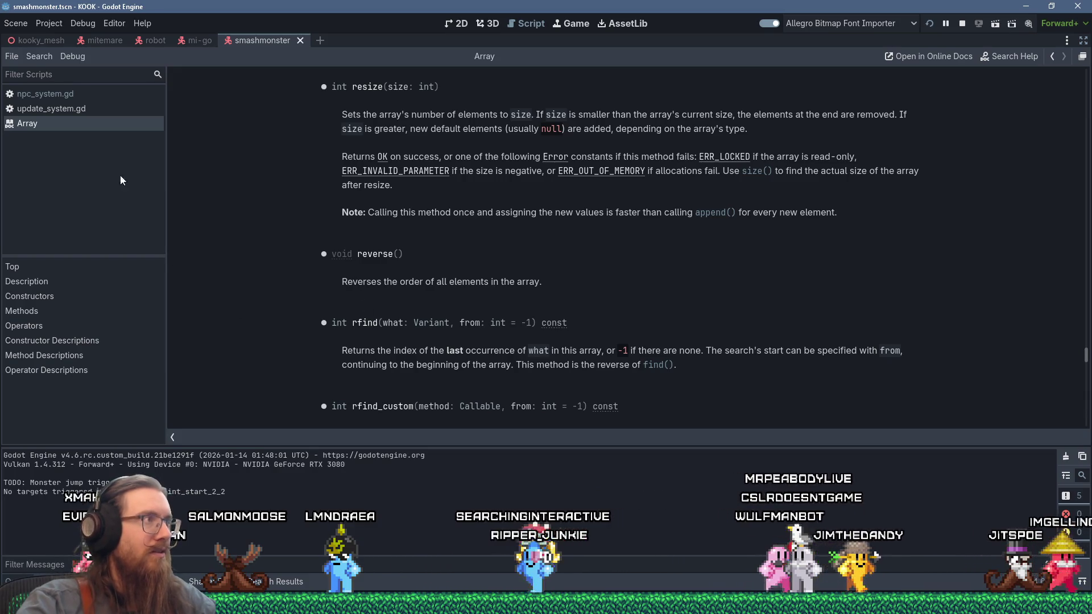
pyautogui.click(73, 97)
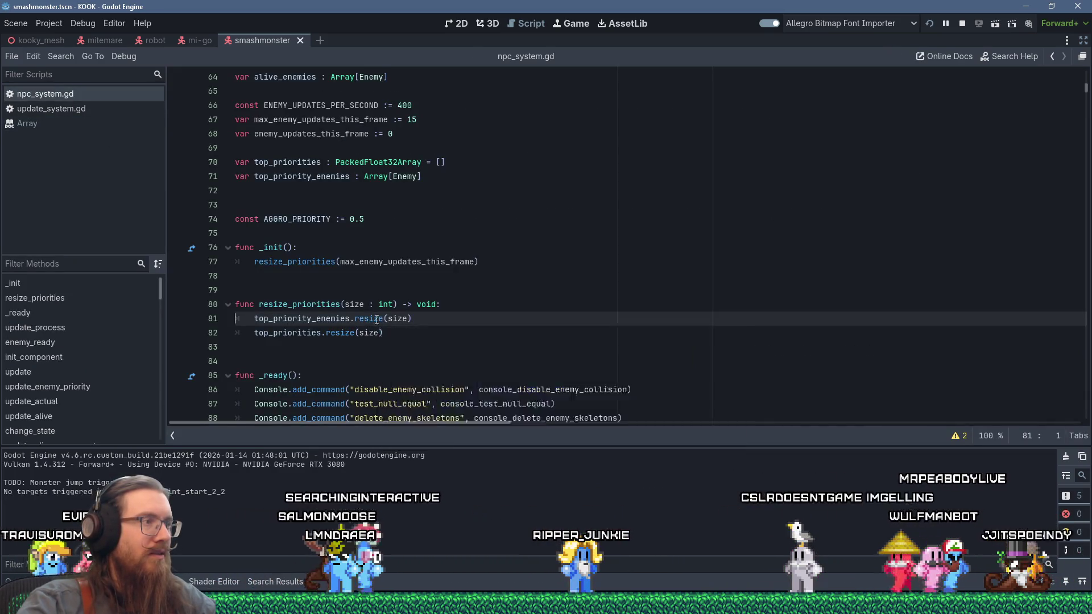
# Search npc_system.gd for resize_priorities to reach its call on line 109.
pyautogui.scroll(-3, 372, 320)
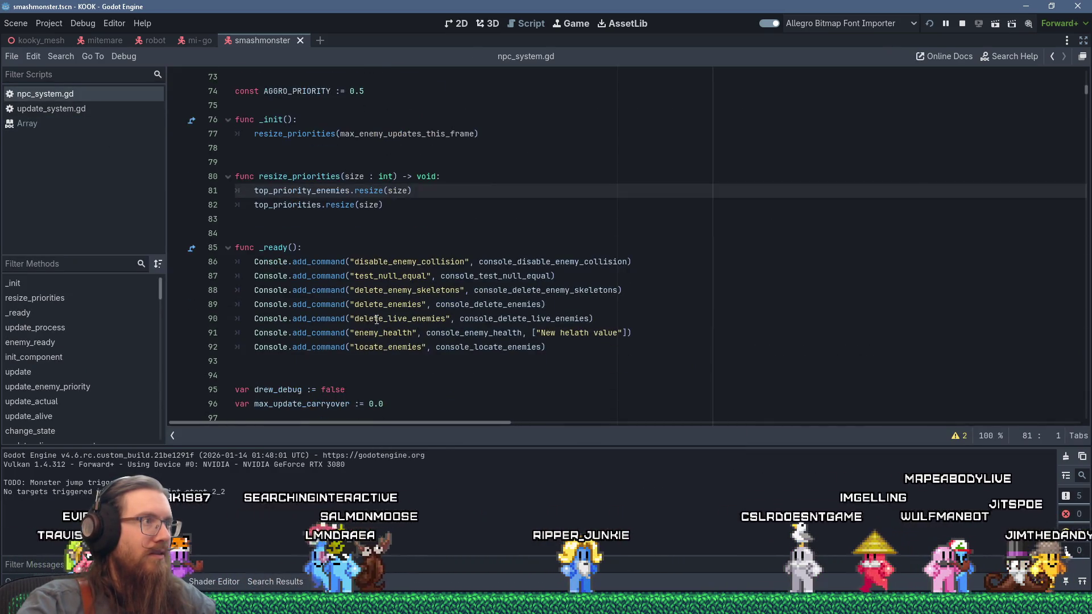
pyautogui.doubleClick(310, 177)
pyautogui.rightClick(310, 179)
pyautogui.click(329, 258)
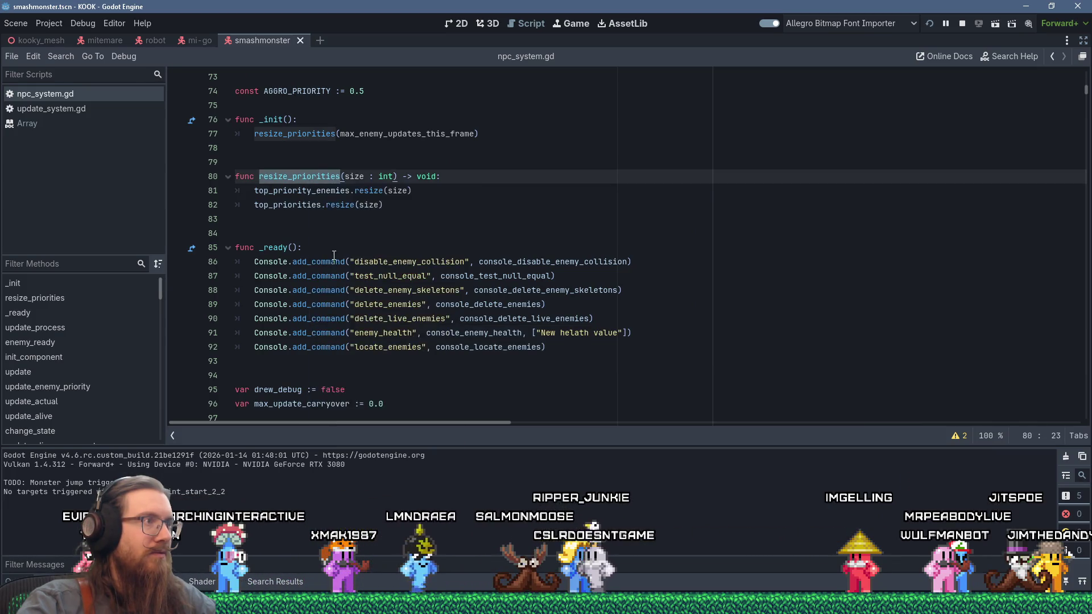
pyautogui.click(344, 226)
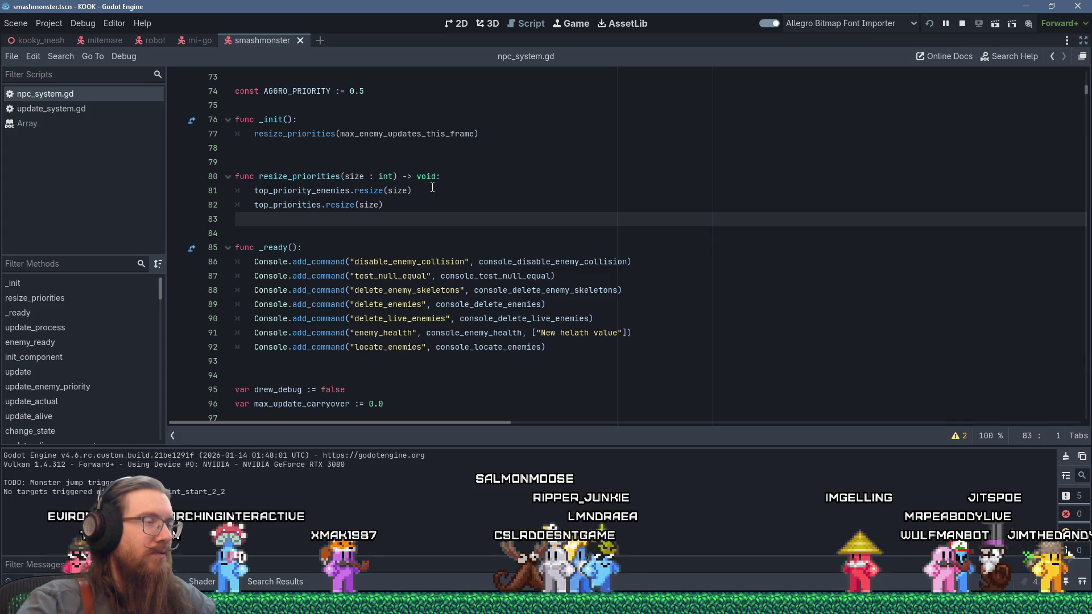
pyautogui.doubleClick(320, 176)
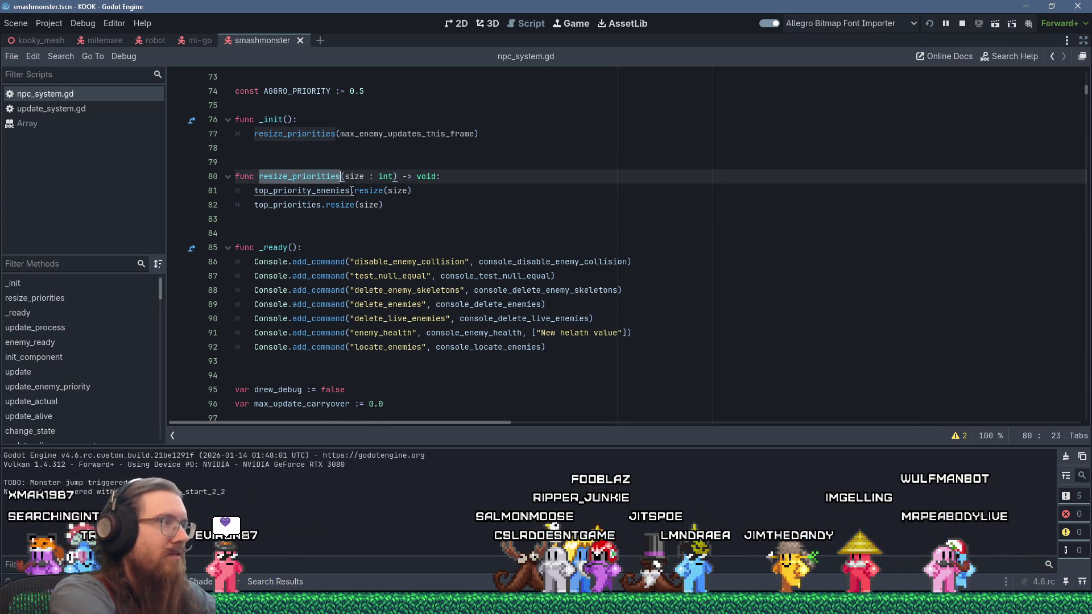
pyautogui.hotkey('ctrl', 'f')
pyautogui.press('Return')
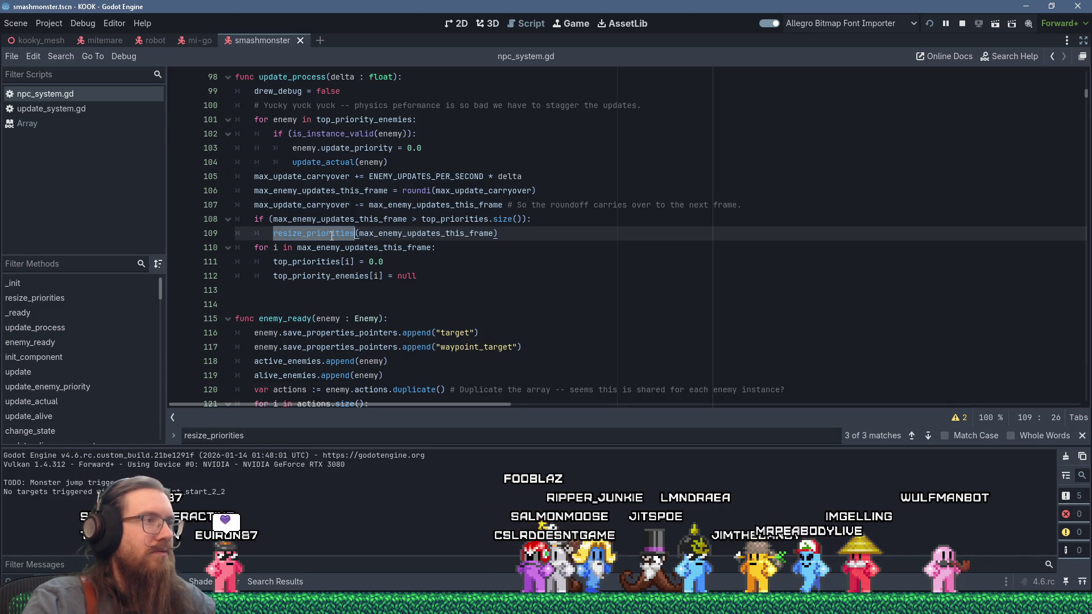
# Change line 108's size check from '>' to '!=', then save and run with F5.
pyautogui.click(419, 220)
pyautogui.press('BackSpace')
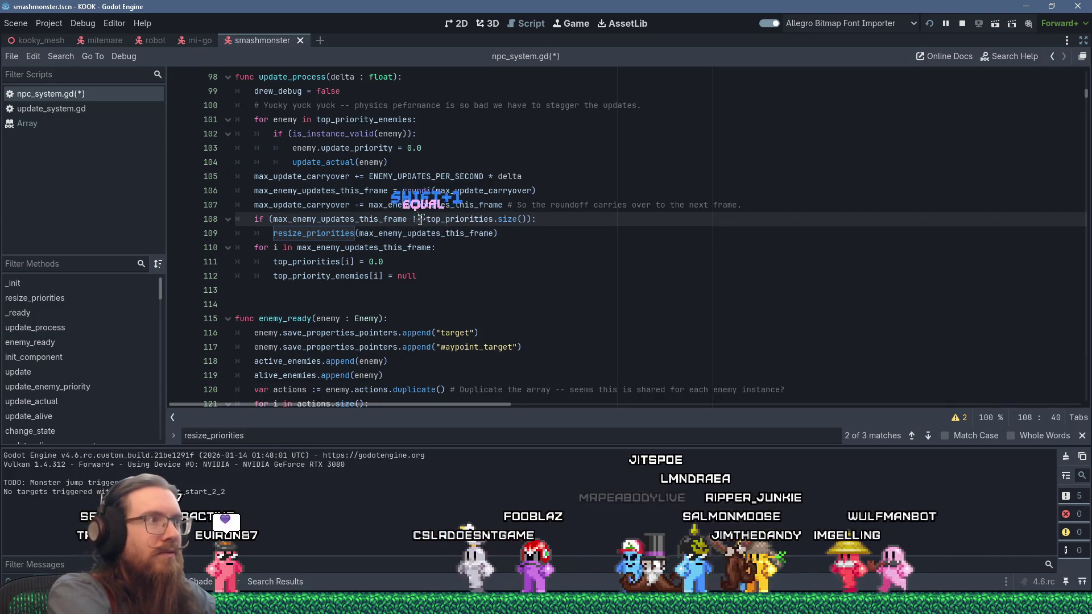
pyautogui.write('!=')
pyautogui.click(315, 203)
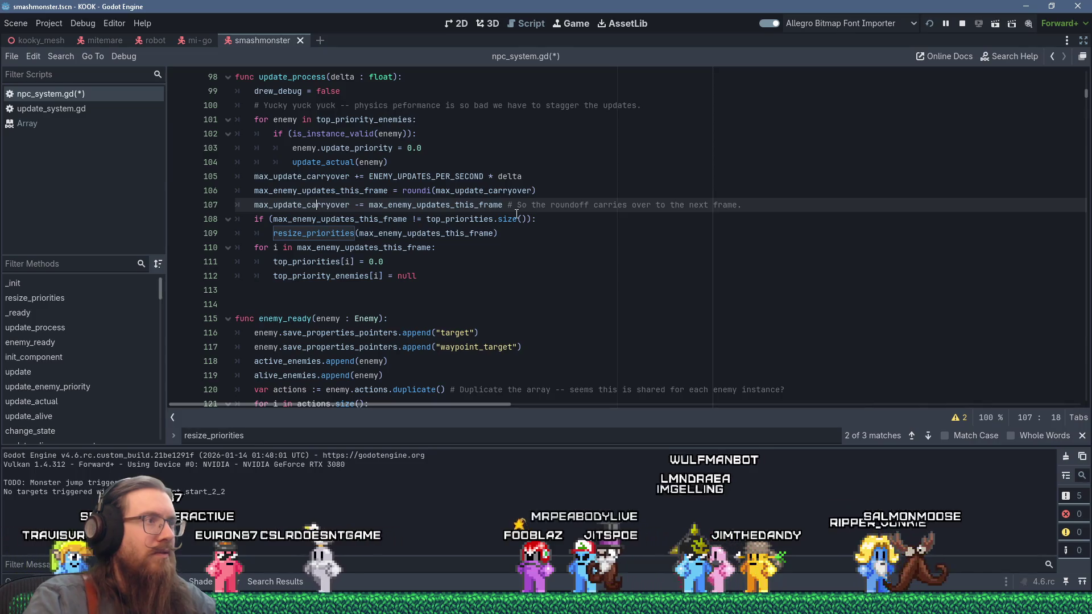
pyautogui.click(559, 230)
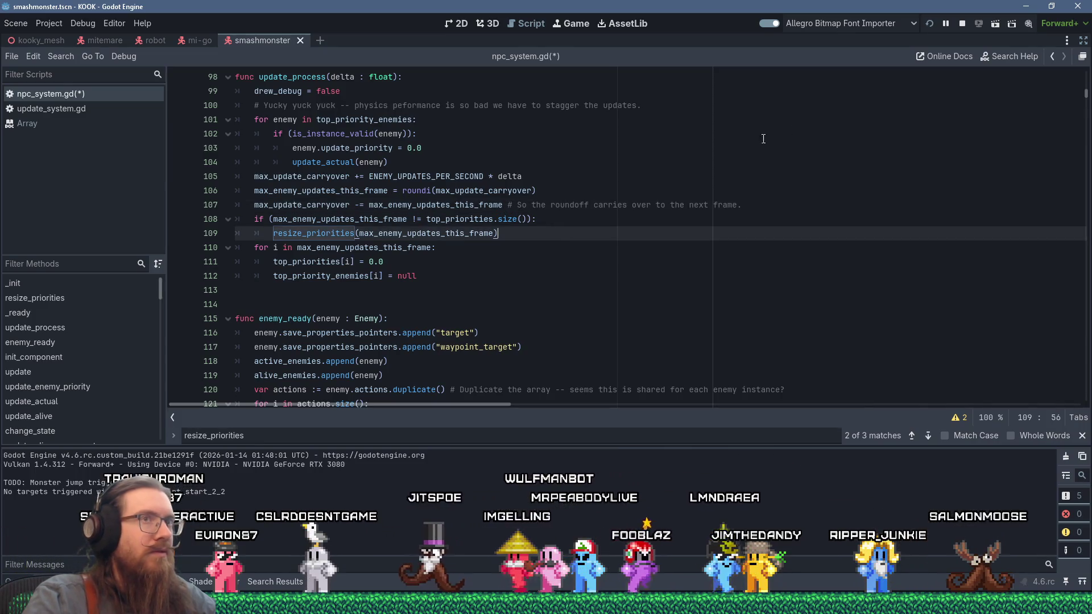
pyautogui.press('F5')
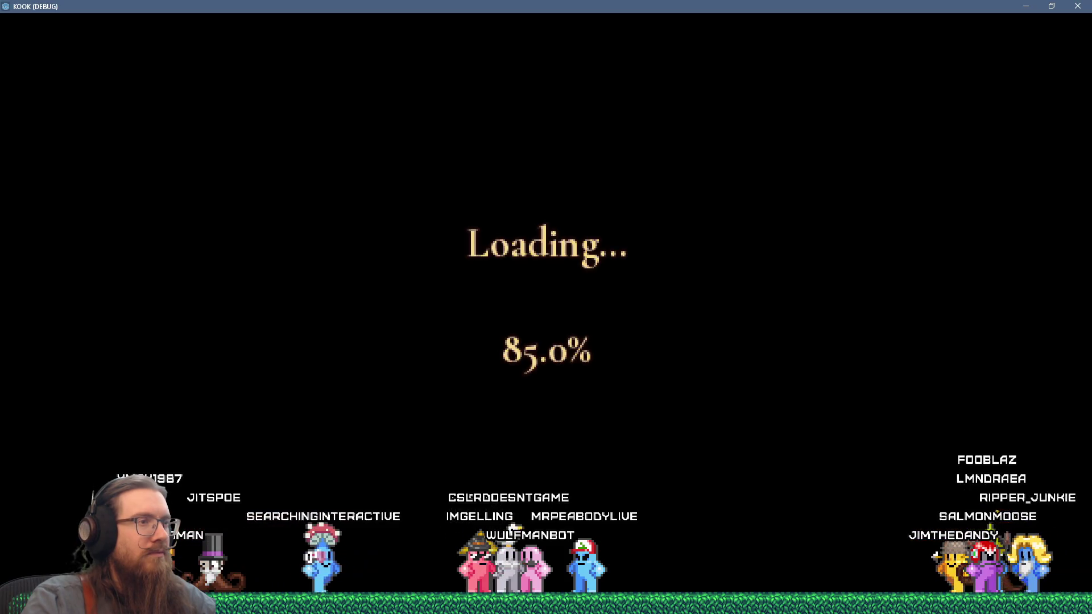
# Walk from the stairs through the corridor past the robed figures and shoot one.
pyautogui.press('w')
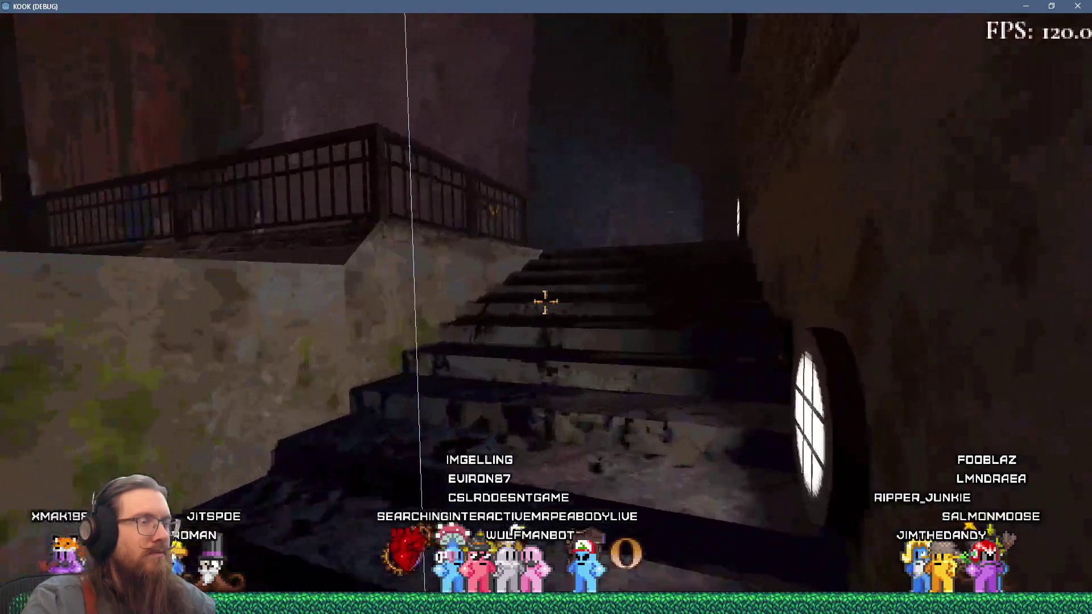
pyautogui.press('w')
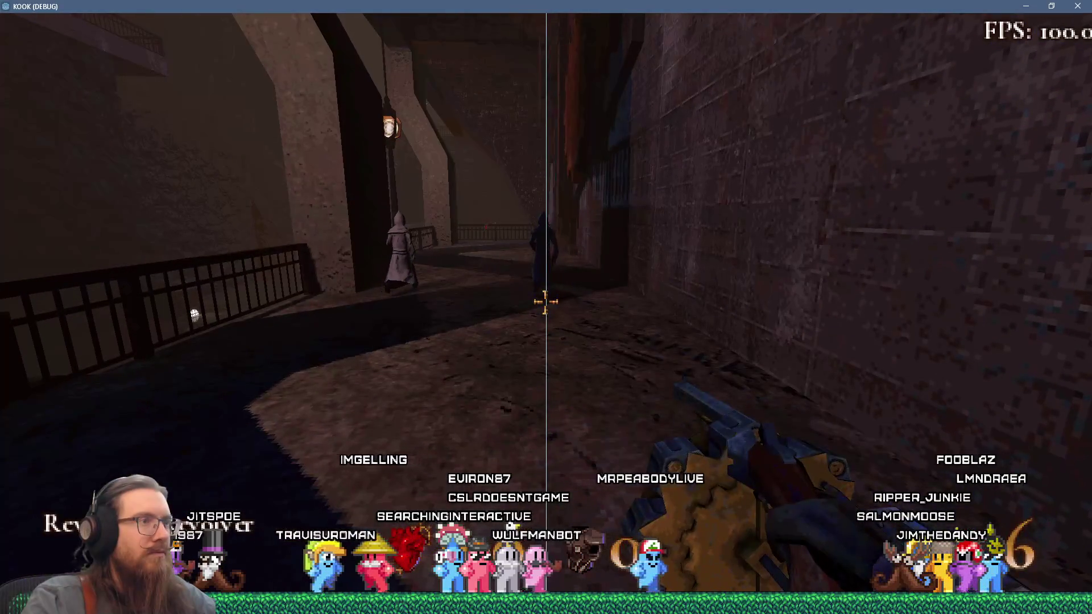
pyautogui.press('w')
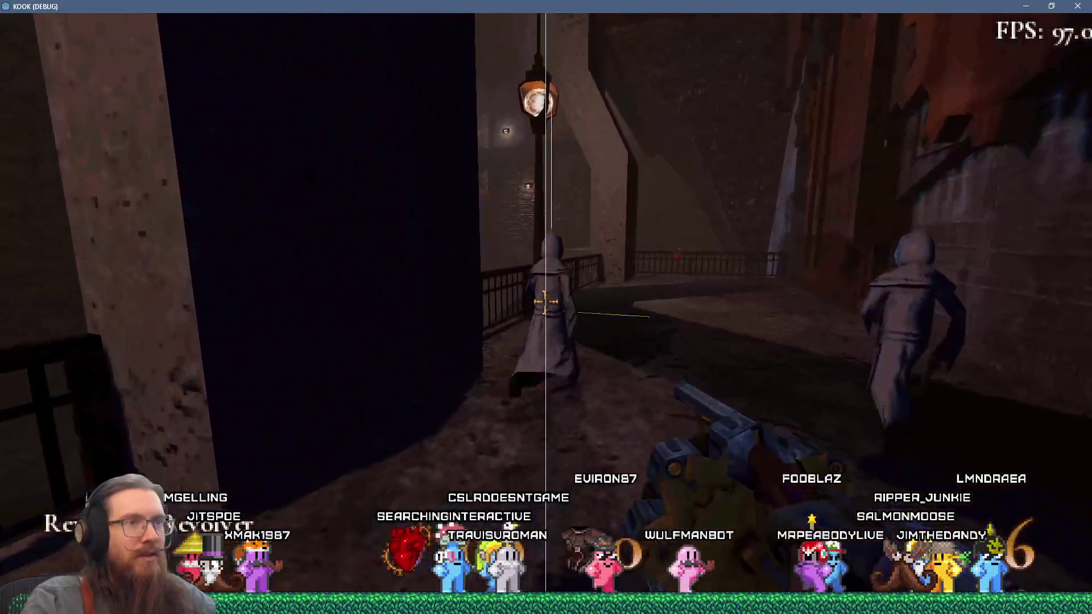
pyautogui.press('w')
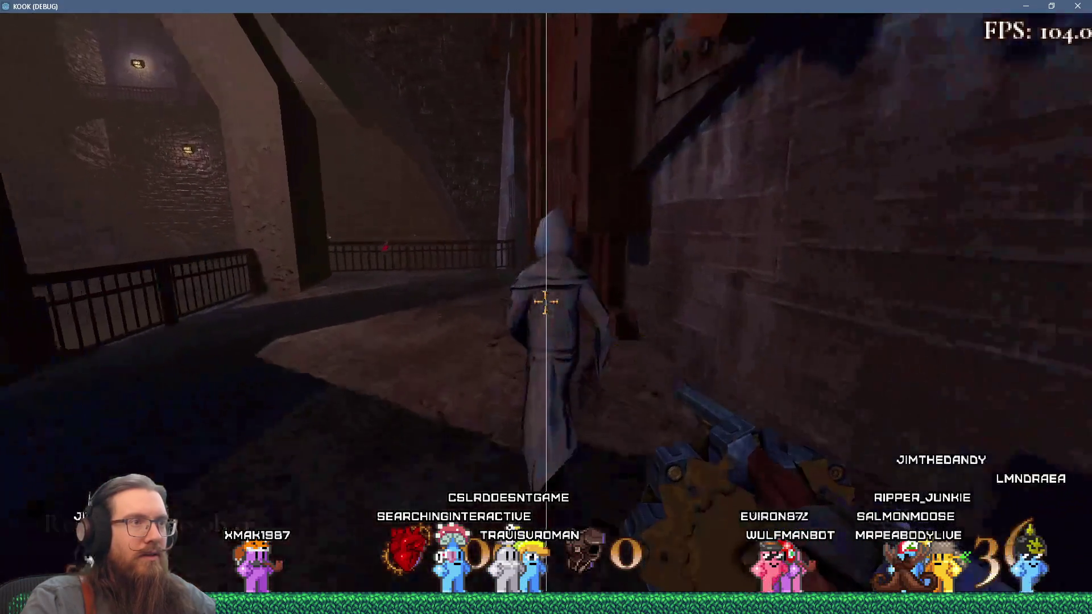
pyautogui.press('w')
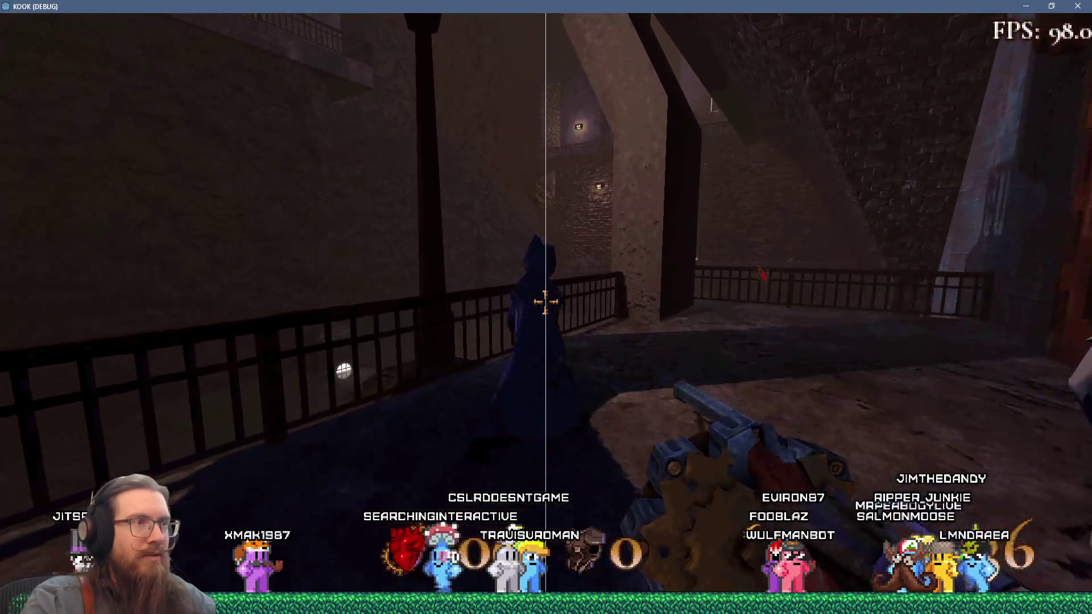
pyautogui.press('w')
pyautogui.press('w')
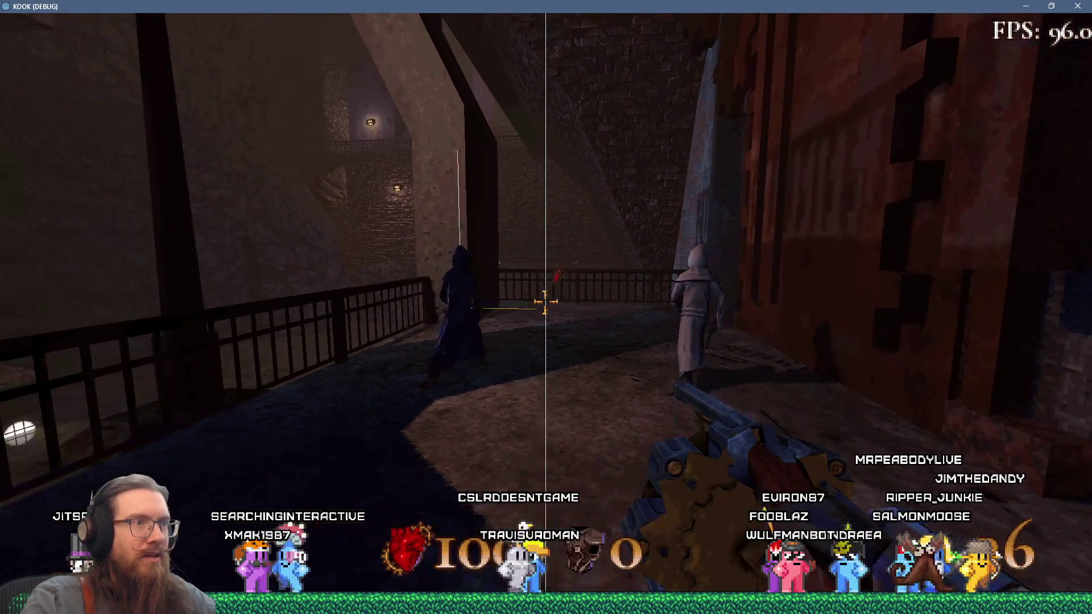
pyautogui.press('w')
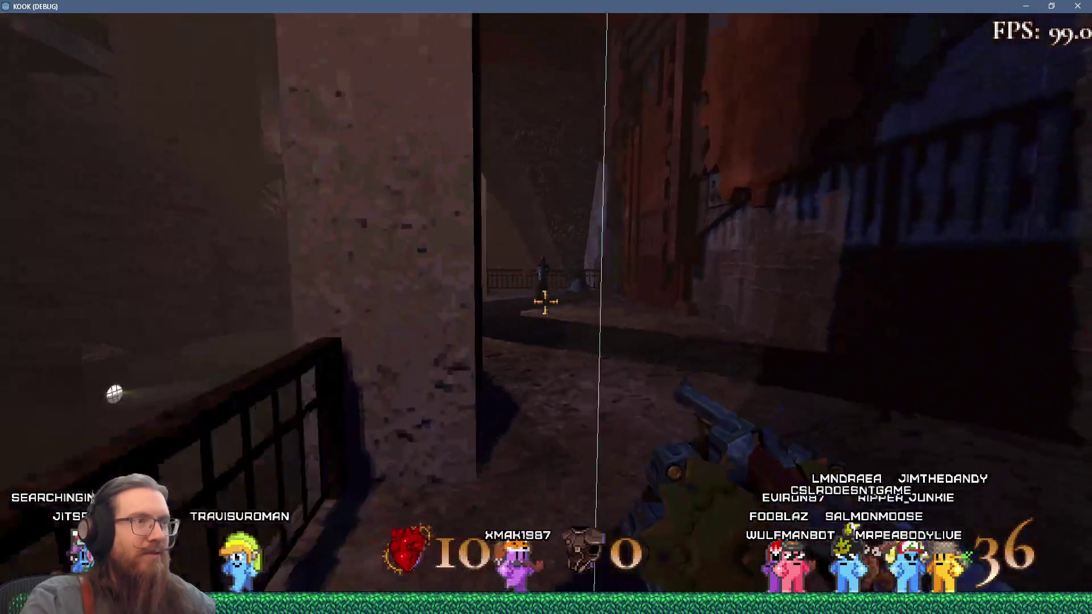
pyautogui.press('w')
pyautogui.click(544, 301)
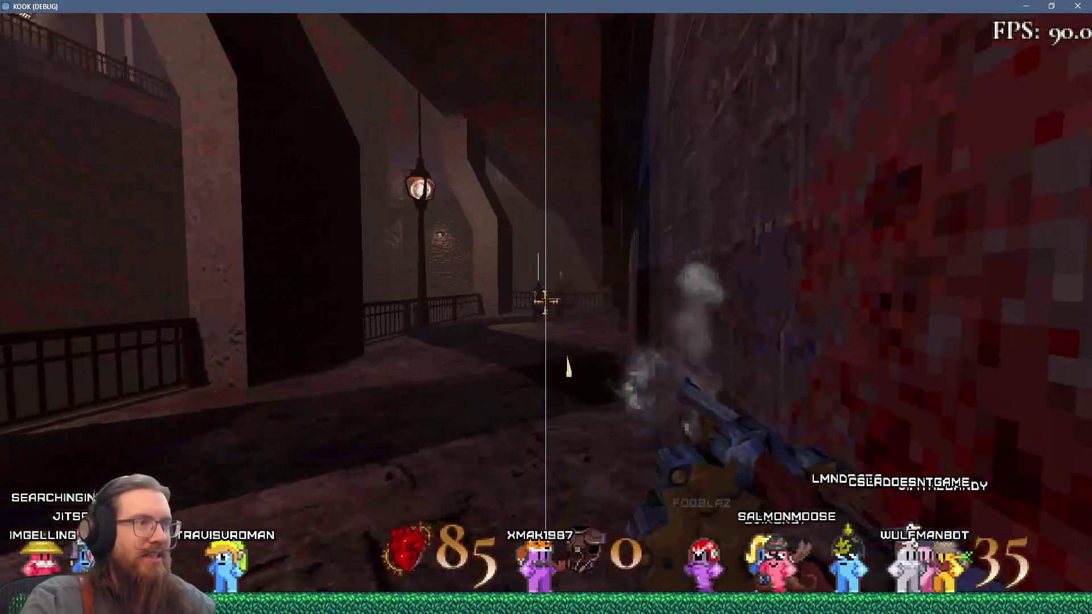
# Continue along the walkway past the lamp post to the railing.
pyautogui.press('w')
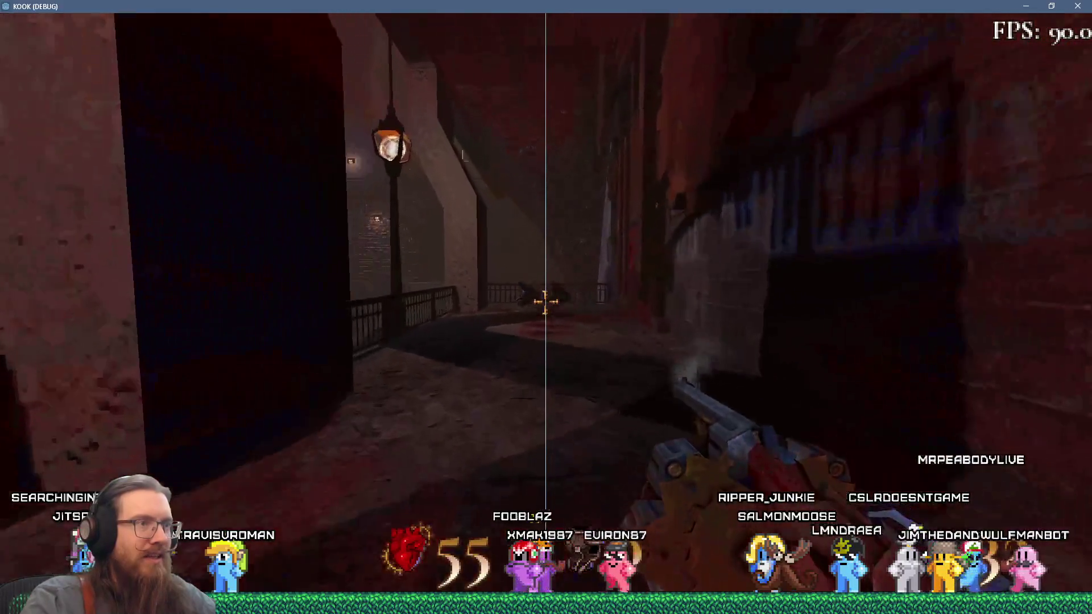
pyautogui.press('w')
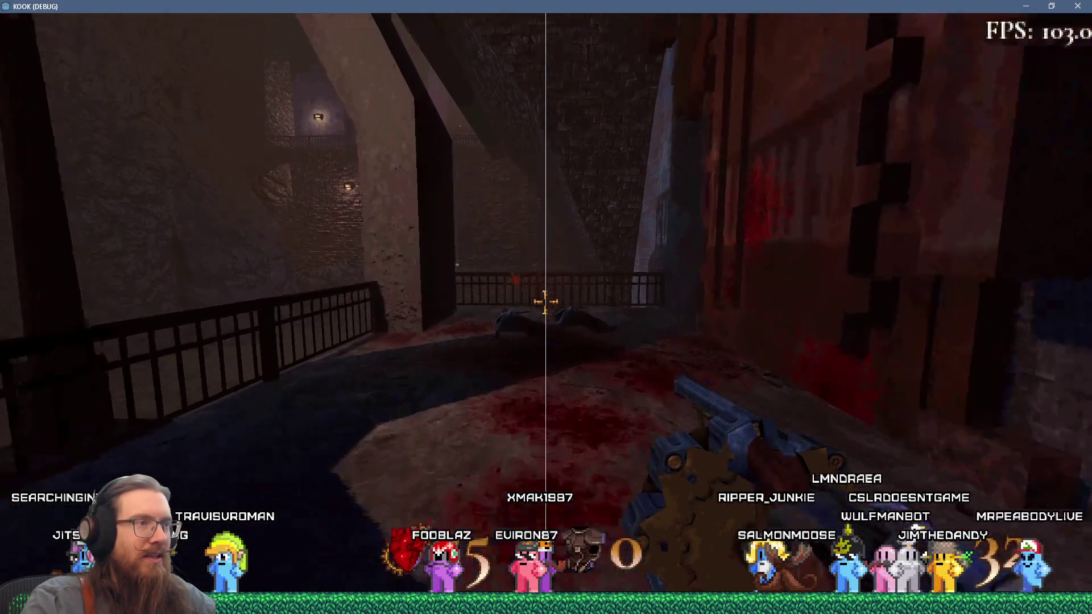
pyautogui.press('w')
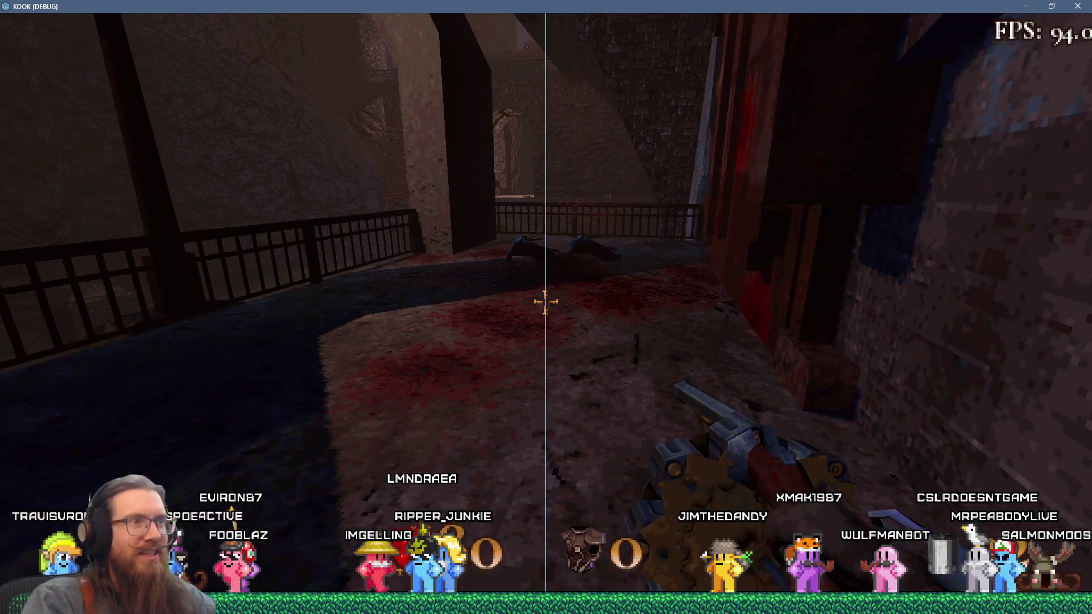
pyautogui.press('w')
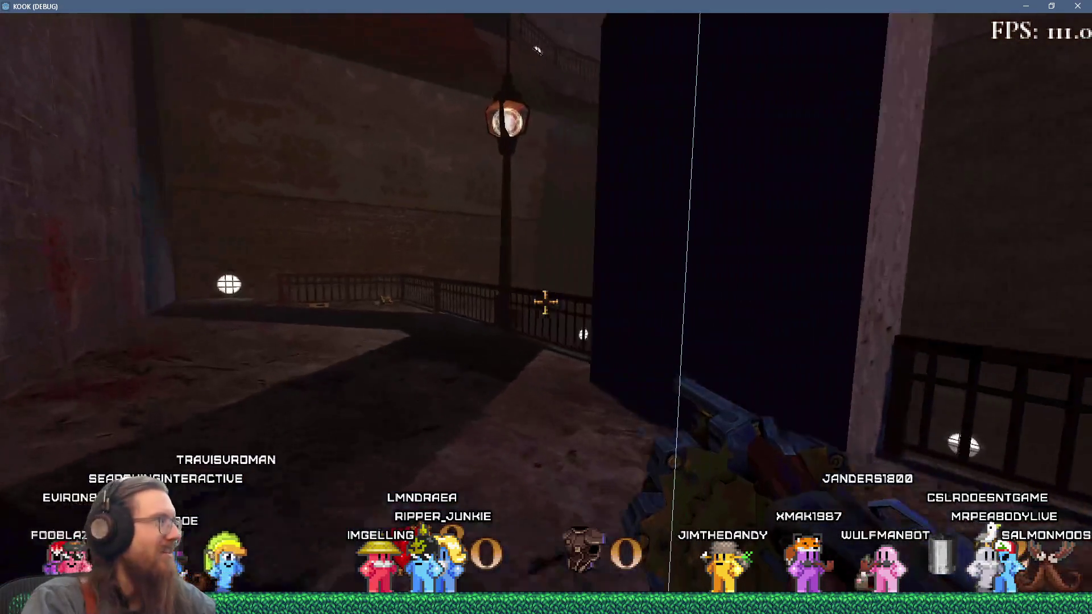
pyautogui.press('w')
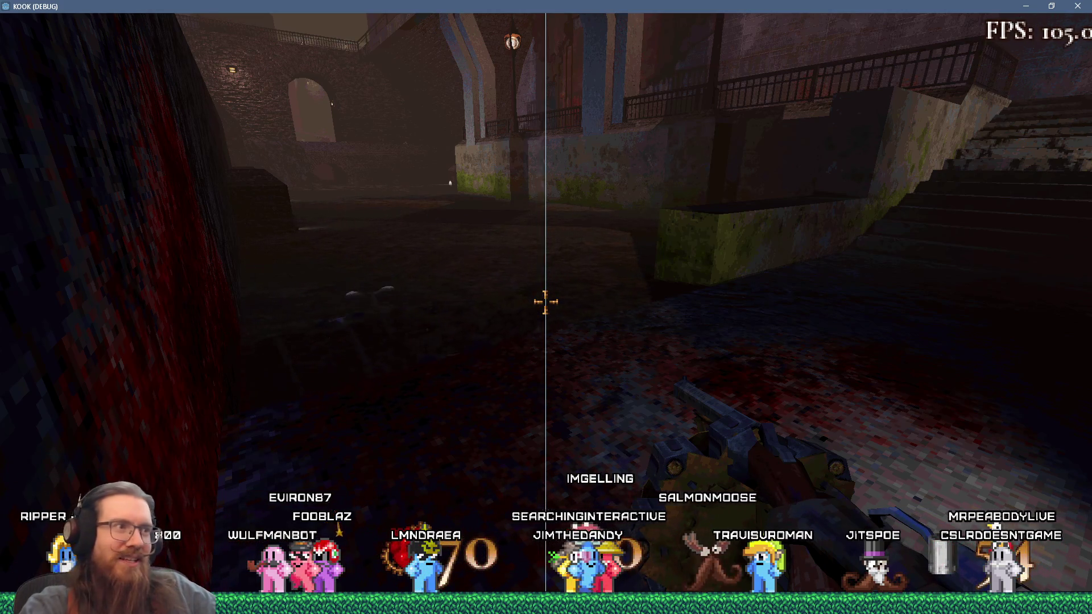
# Shoot the winged creatures on the cavern floor.
pyautogui.moveTo(546, 302)
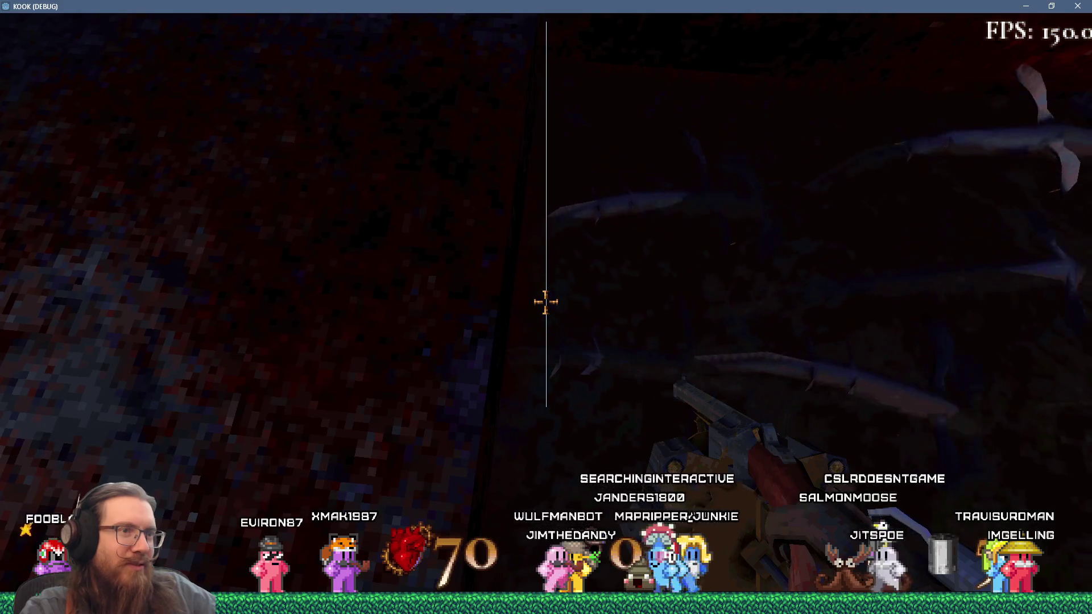
pyautogui.click(545, 302)
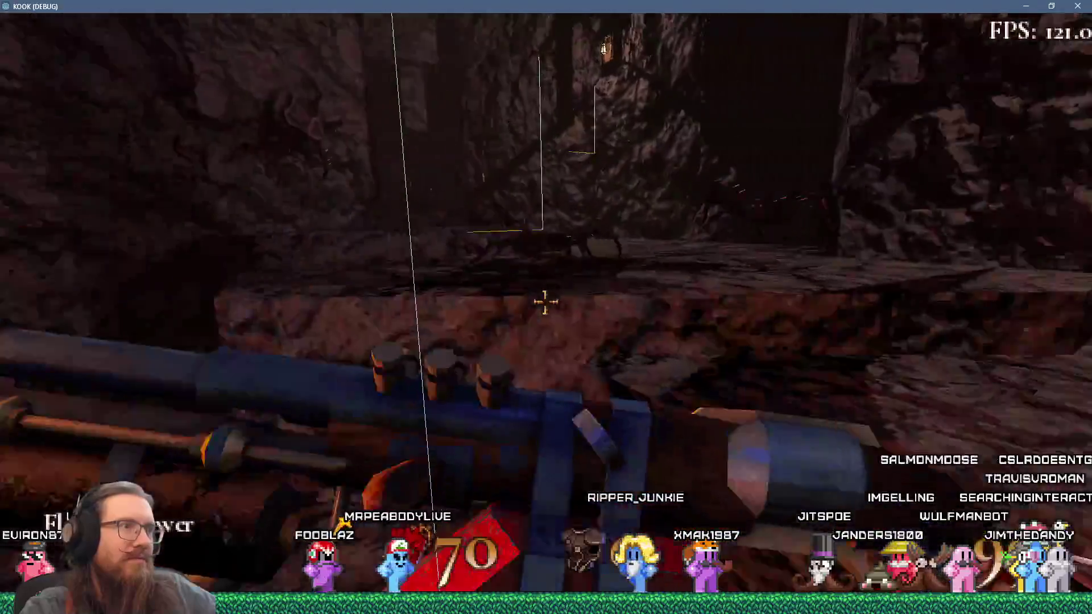
# Sweep flamethrower fire across the cavern enemies and launch a grenade ahead.
pyautogui.click(545, 302)
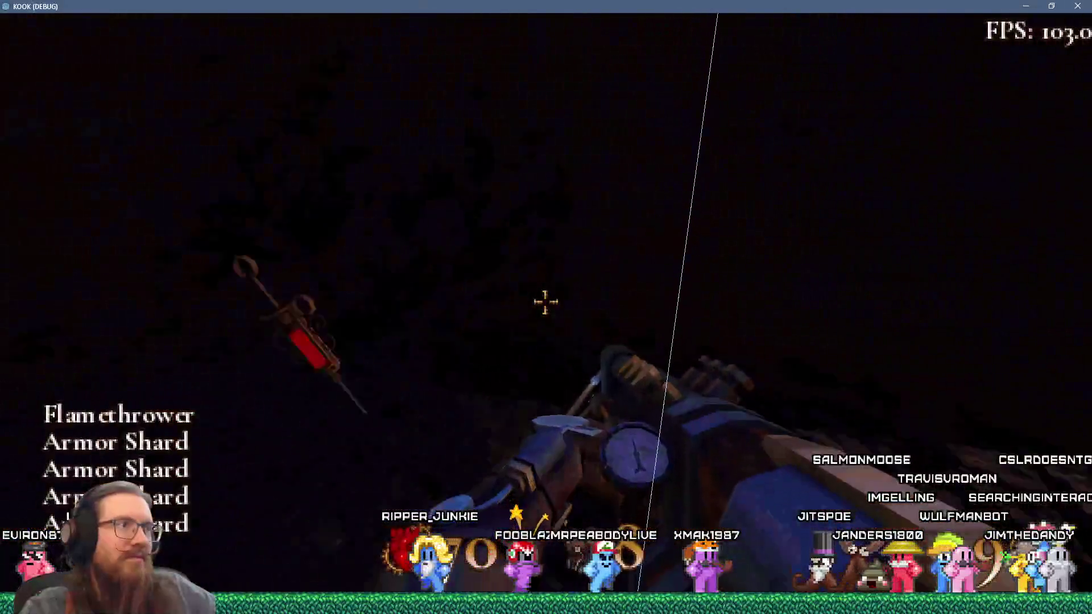
pyautogui.click(545, 302)
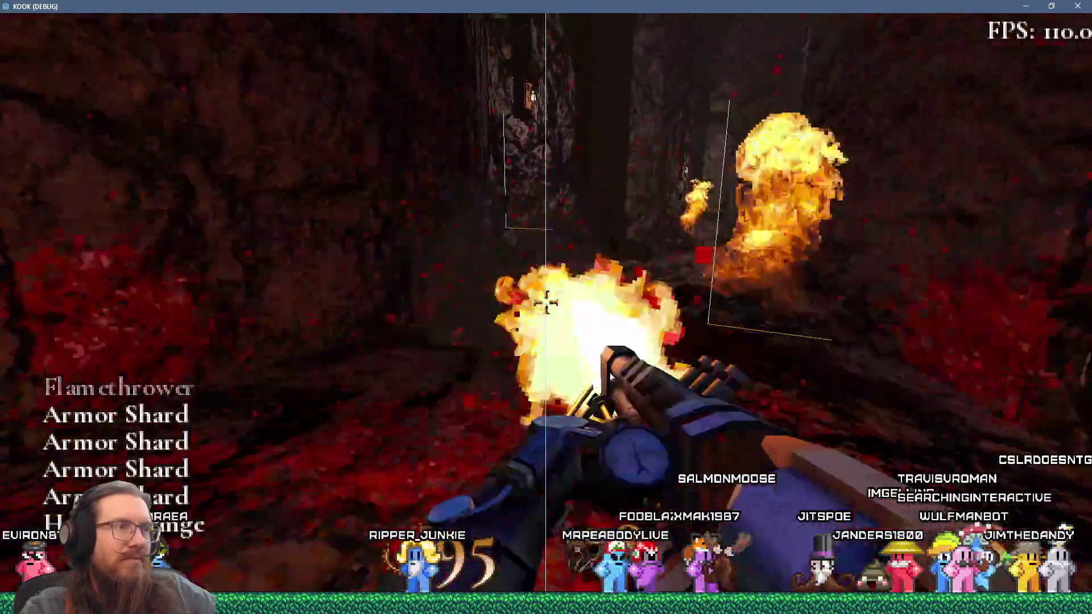
pyautogui.click(545, 302)
pyautogui.click(545, 302)
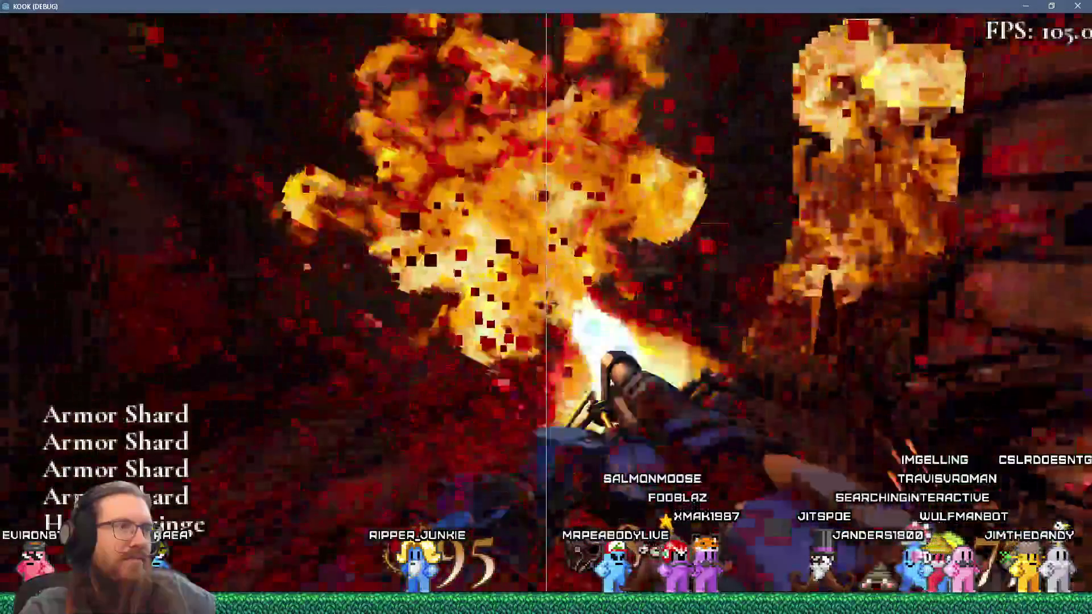
pyautogui.click(545, 302)
pyautogui.click(545, 302)
pyautogui.click(544, 302)
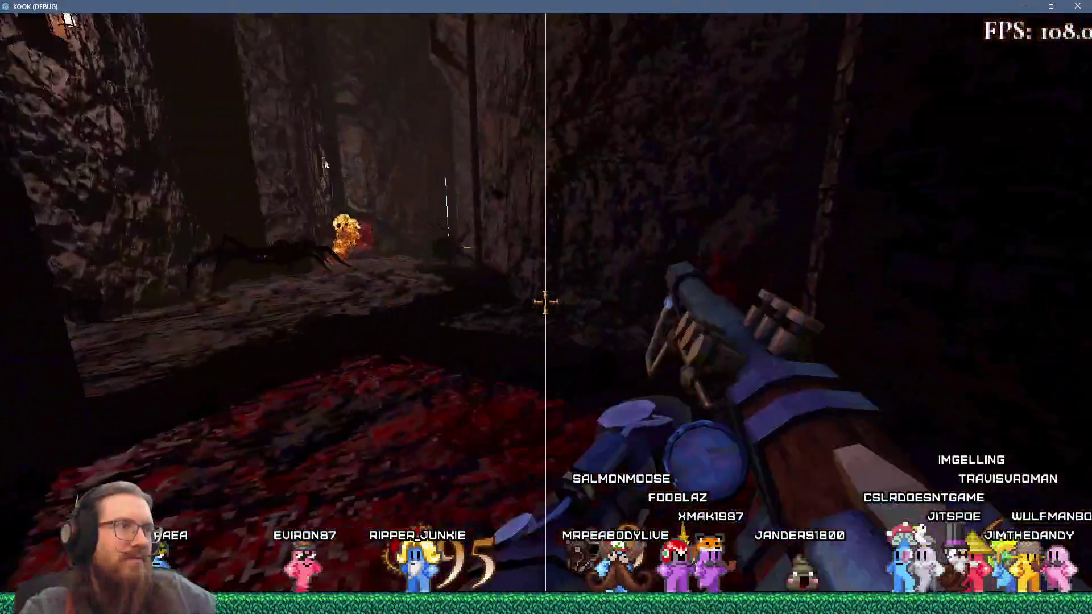
pyautogui.click(544, 302)
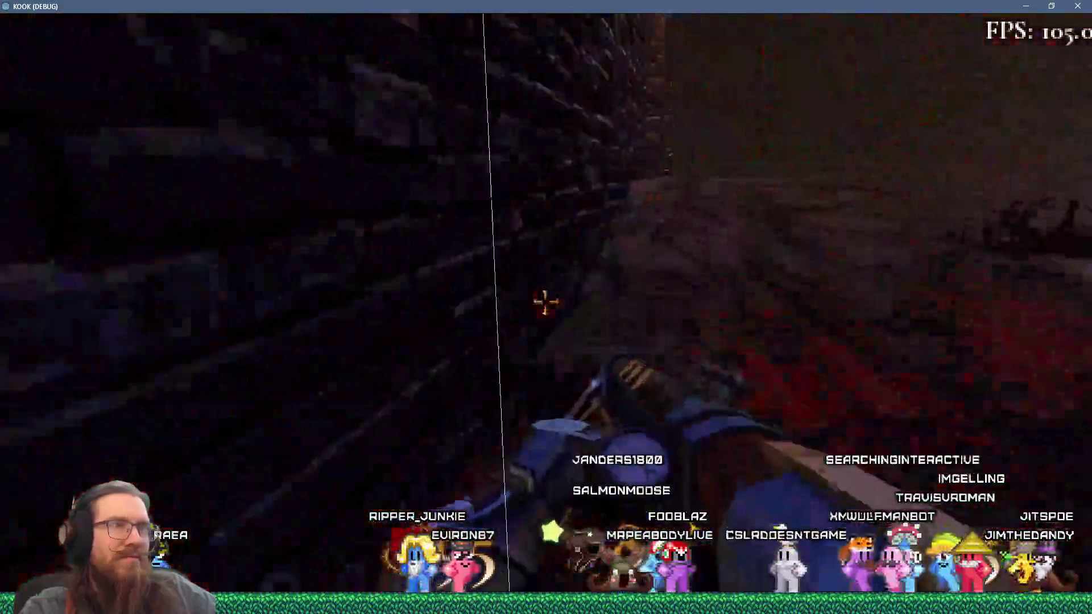
pyautogui.click(545, 302)
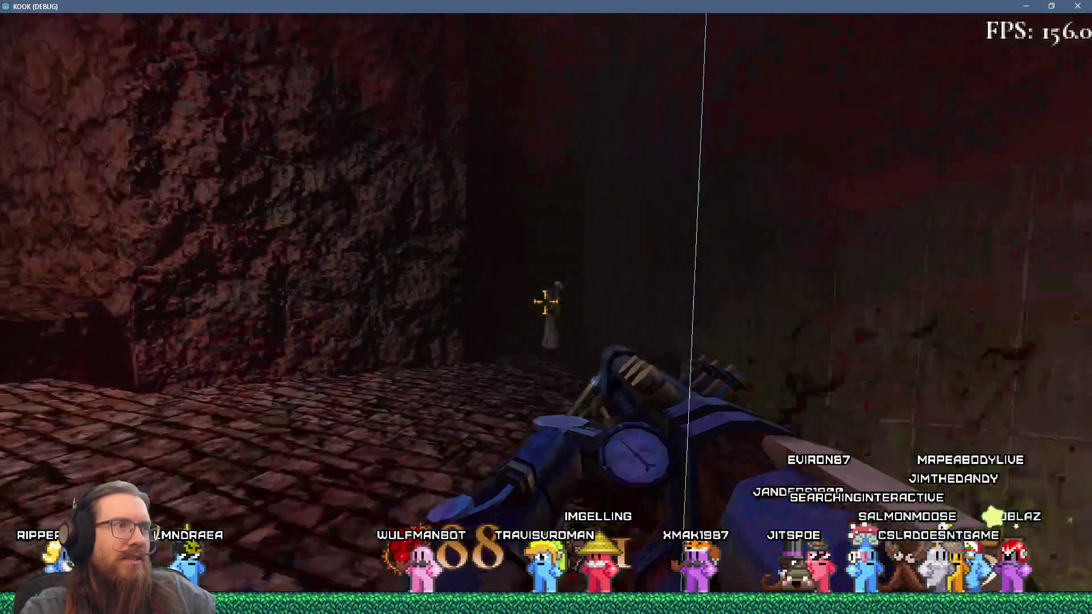
# Burn the courtyard enemy and the spider, advancing onto the ledge above the slime courtyard.
pyautogui.click(545, 302)
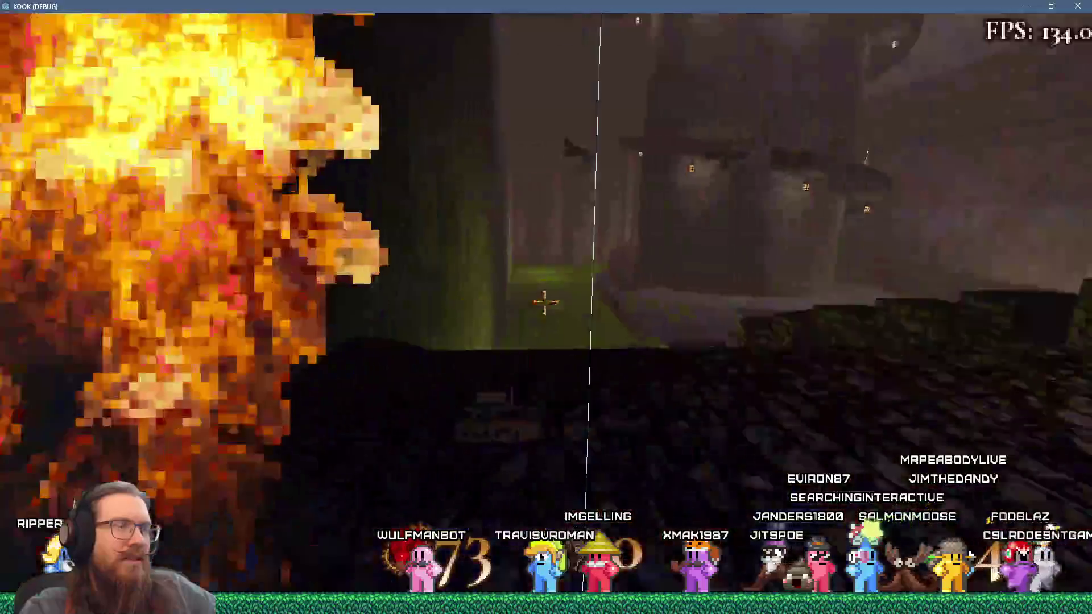
pyautogui.click(544, 302)
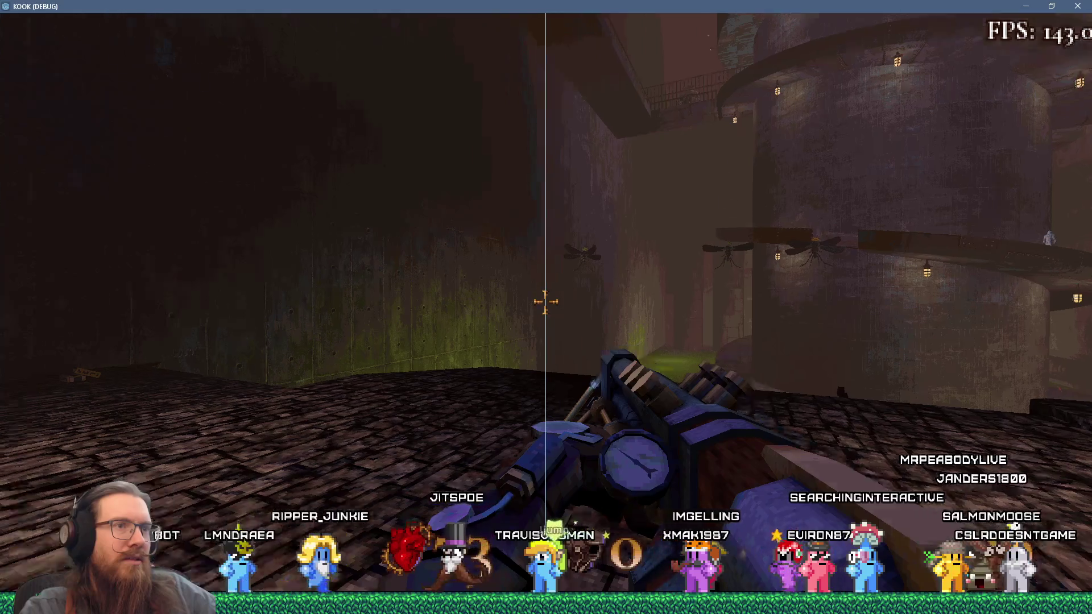
pyautogui.press('w')
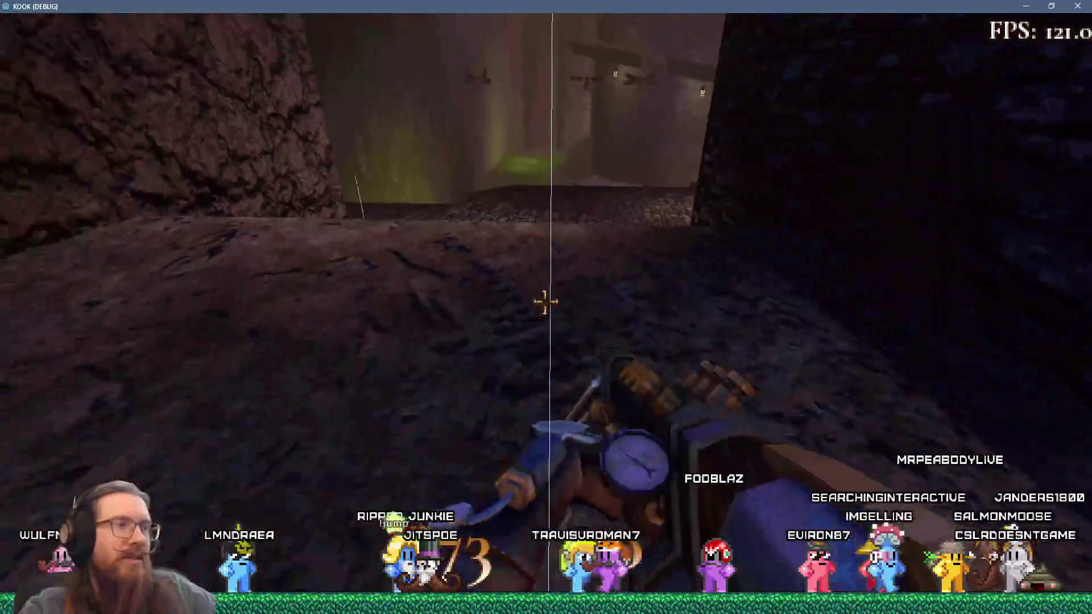
pyautogui.click(545, 301)
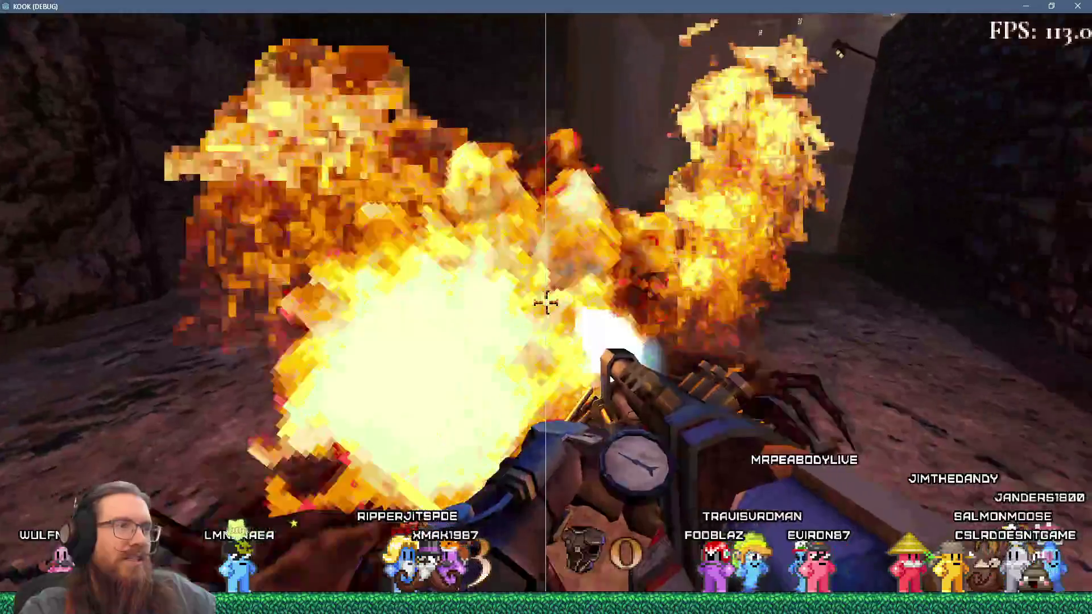
pyautogui.press('w')
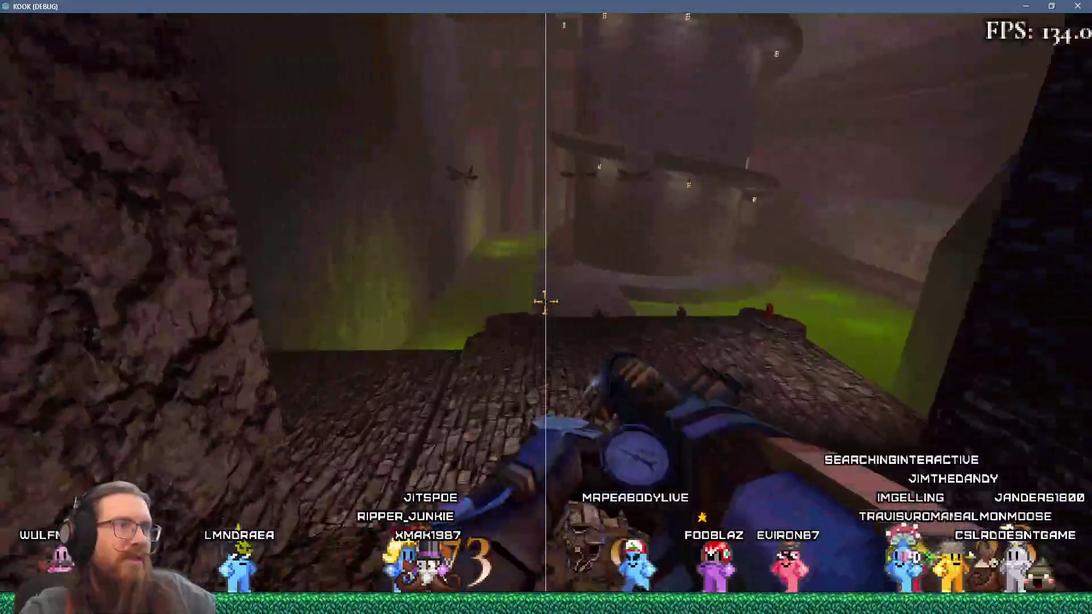
# Quit the game by entering 'quit' in the development console.
pyautogui.press('`')
pyautogui.write('quit')
pyautogui.press('Return')
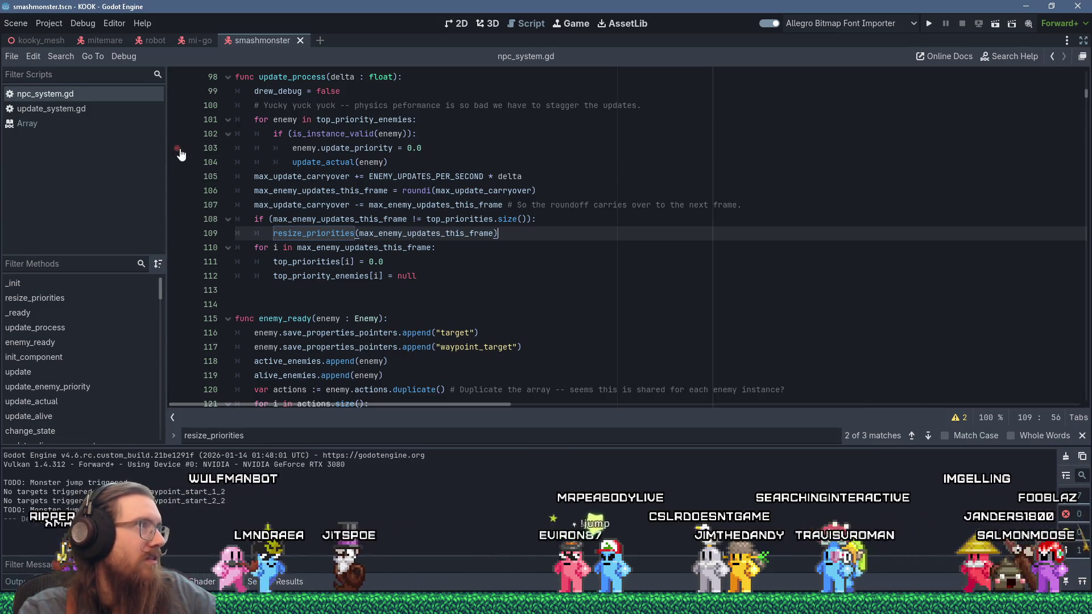
# Exit distraction-free mode, filter FileSystem for 'mi-go.gd', and open that script.
pyautogui.moveTo(39, 49)
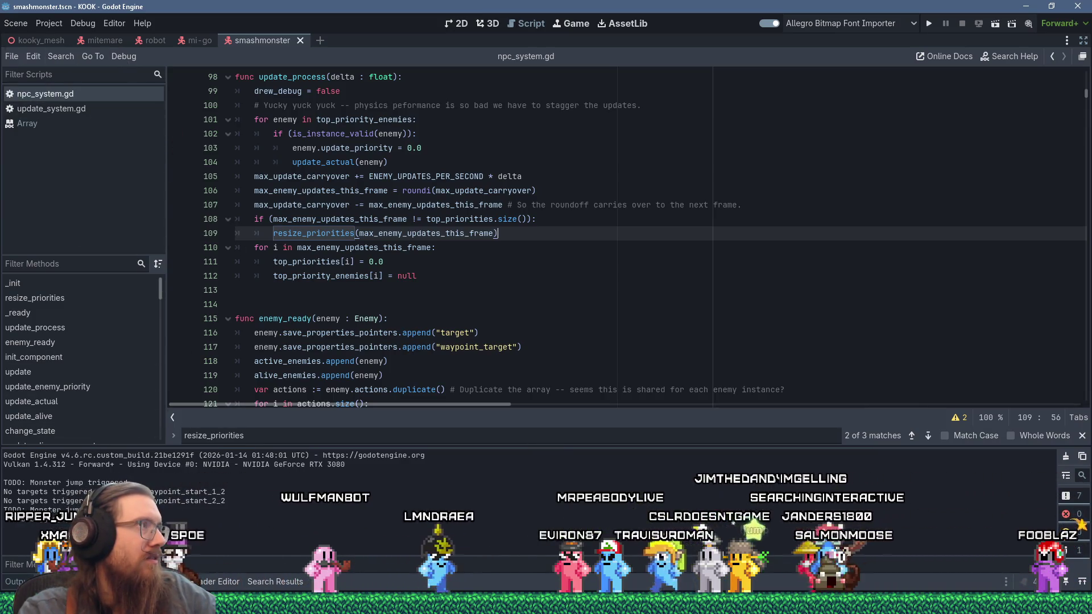
pyautogui.click(1083, 42)
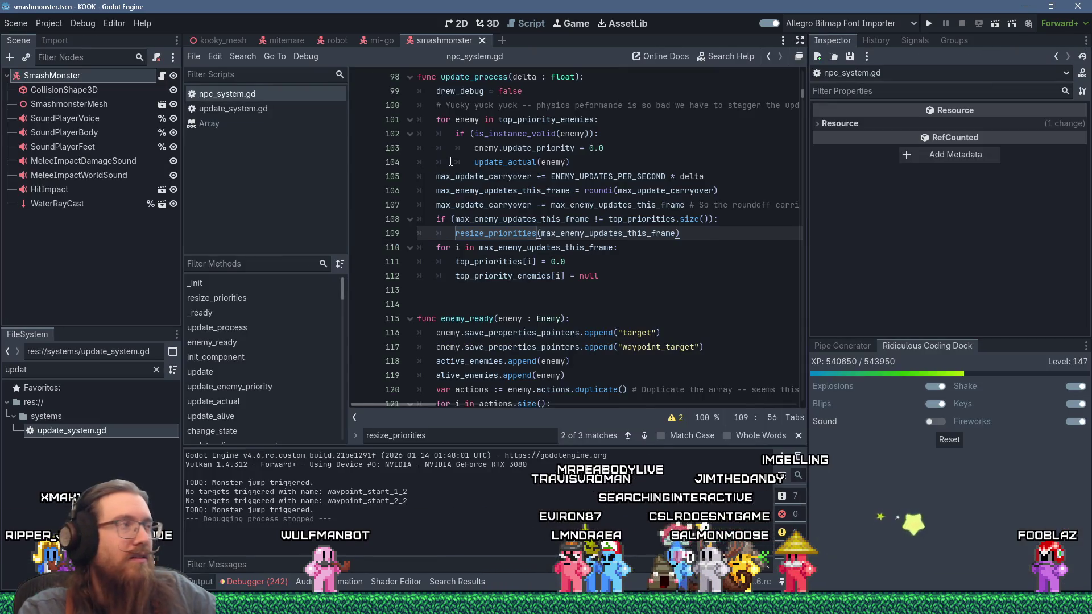
pyautogui.write('mi-')
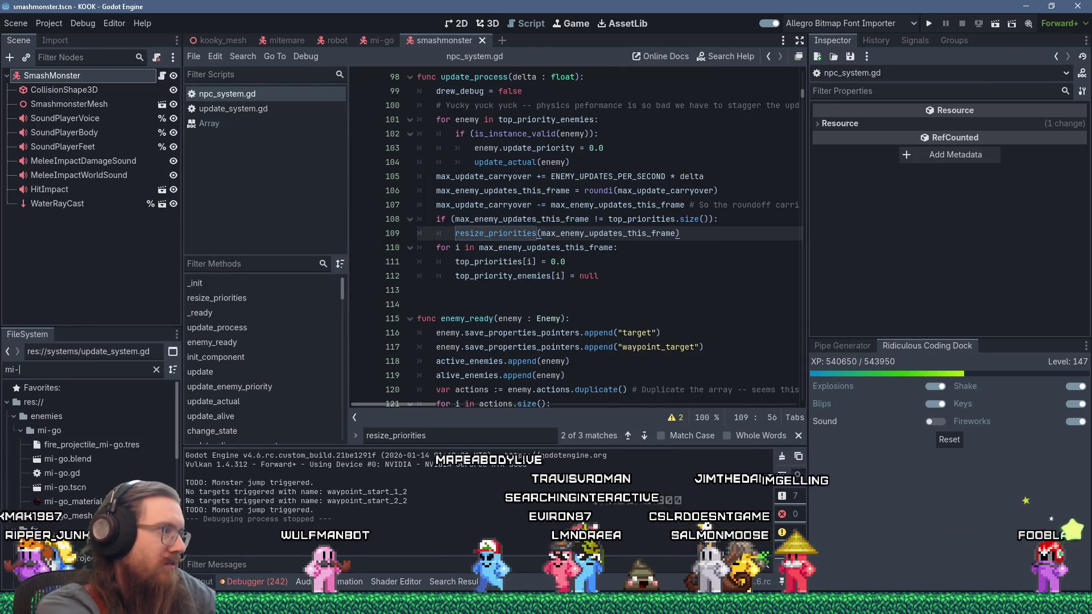
pyautogui.write('go.gd')
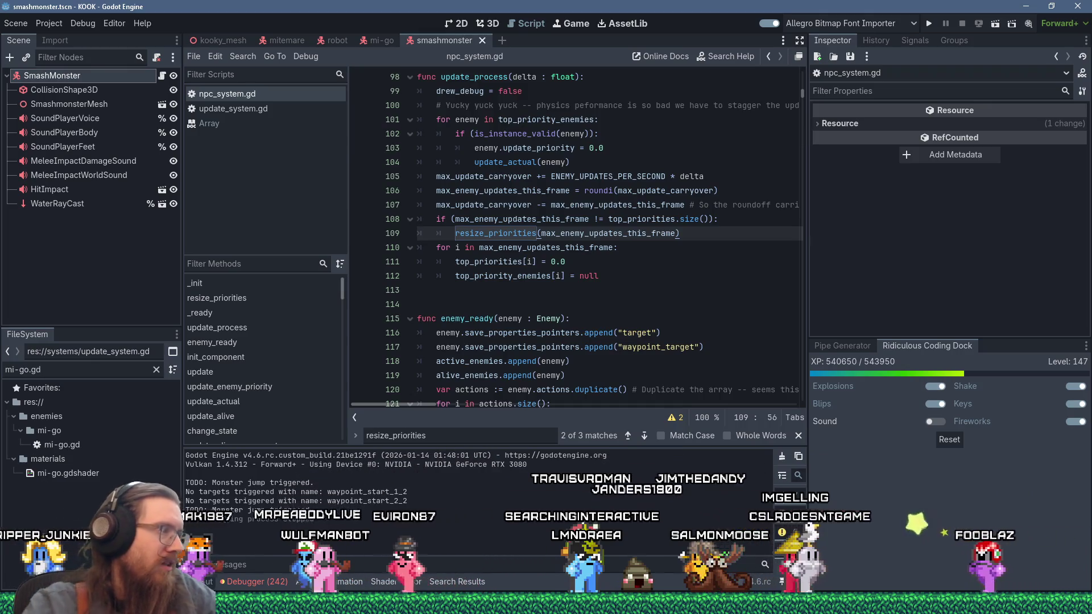
pyautogui.doubleClick(77, 444)
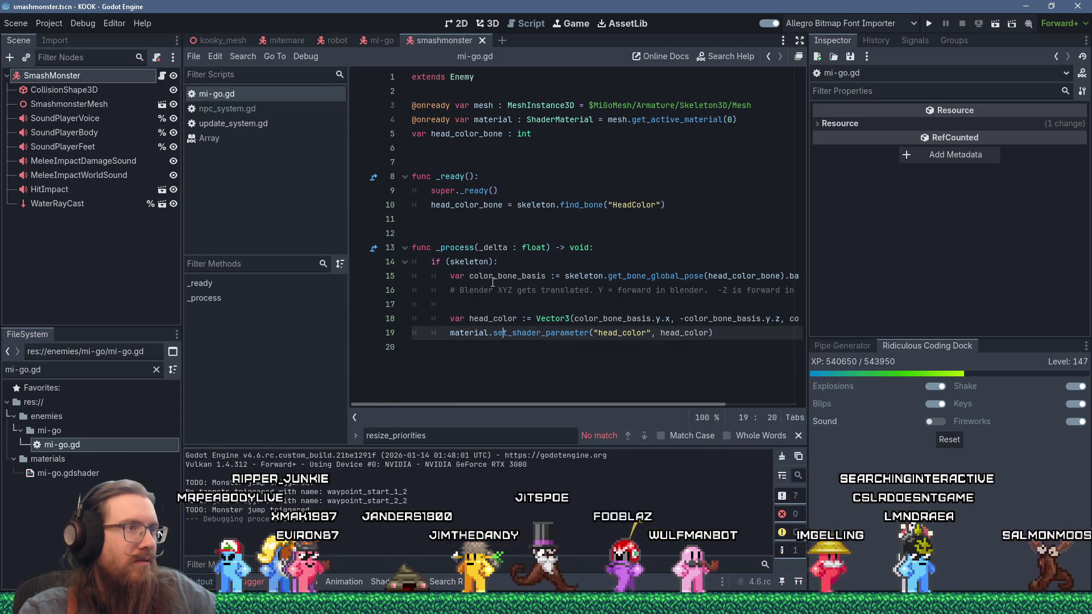
# Unindent lines 15–19, delete the if (skeleton) line, add super._process(delta), then jump to enemy.gd's _process.
pyautogui.moveTo(502, 334); pyautogui.dragTo(493, 277)
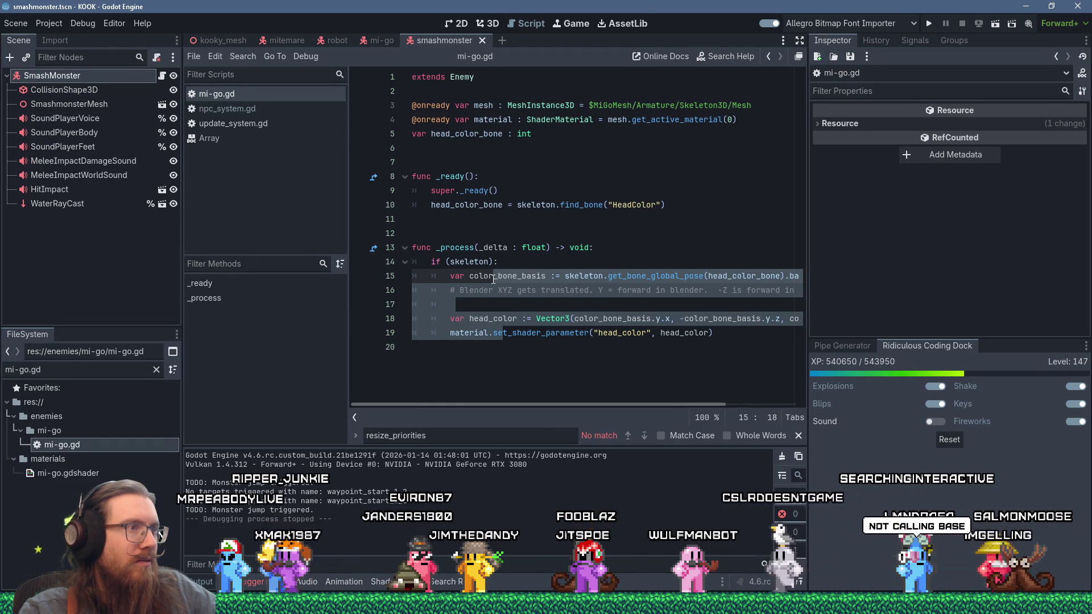
pyautogui.hotkey('shift', 'Tab')
pyautogui.click(569, 261)
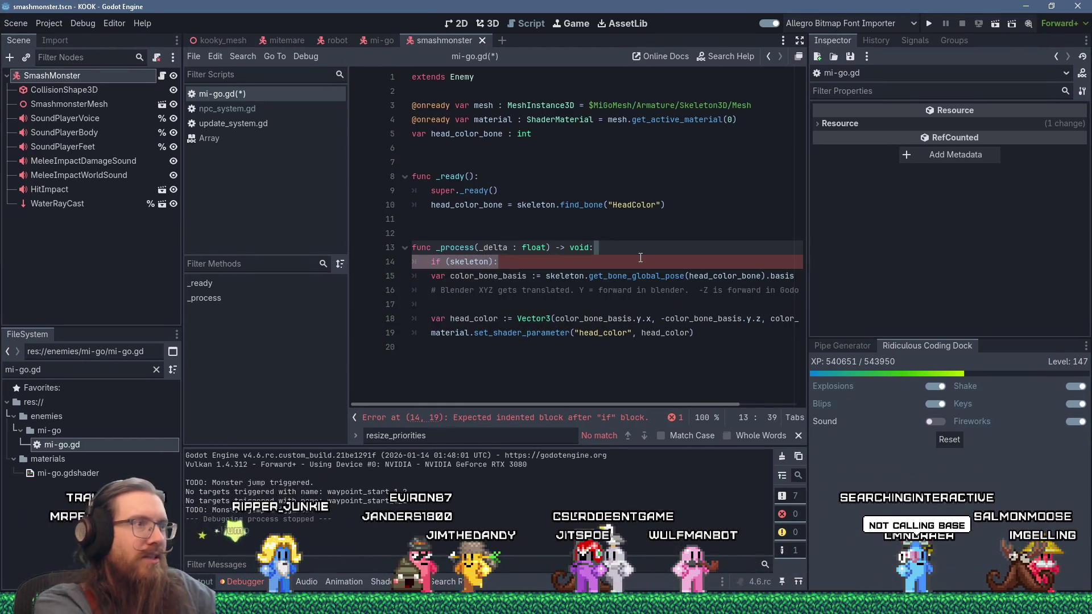
pyautogui.press('Delete')
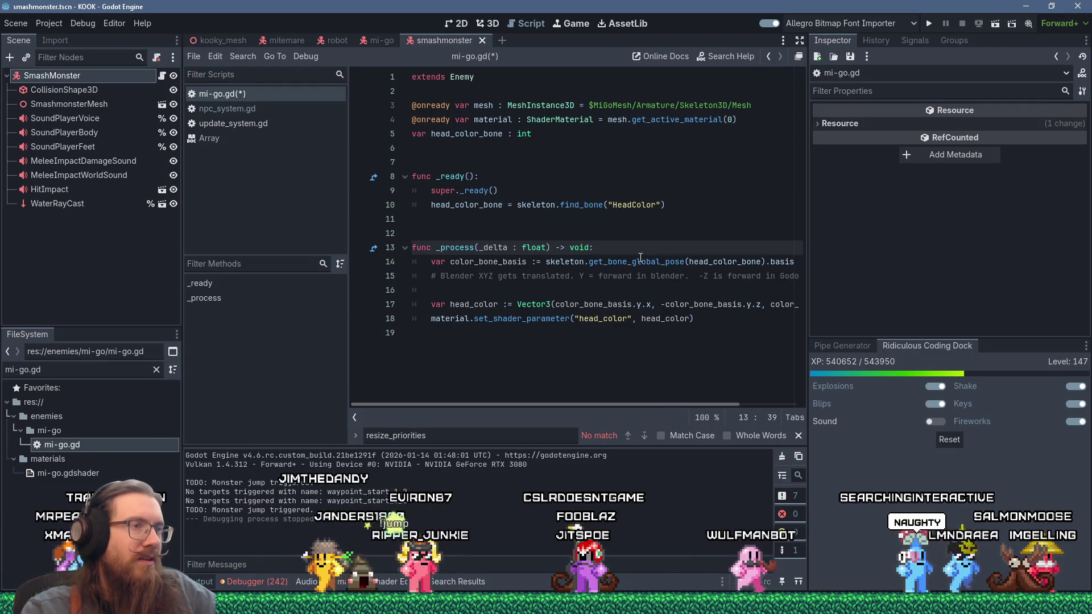
pyautogui.press('Return')
pyautogui.write('super.')
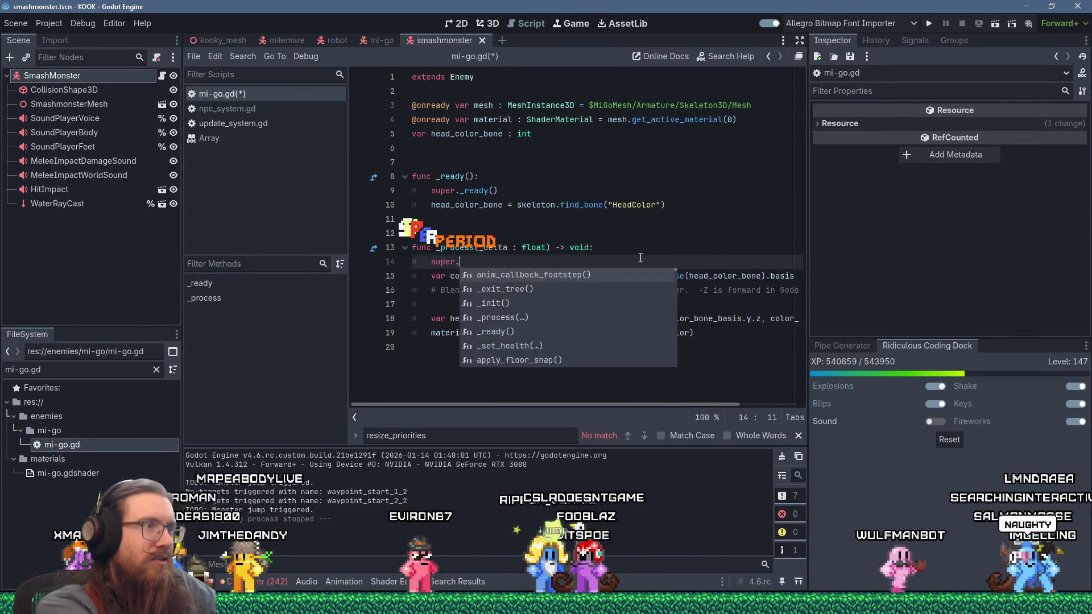
pyautogui.write('_process(delta')
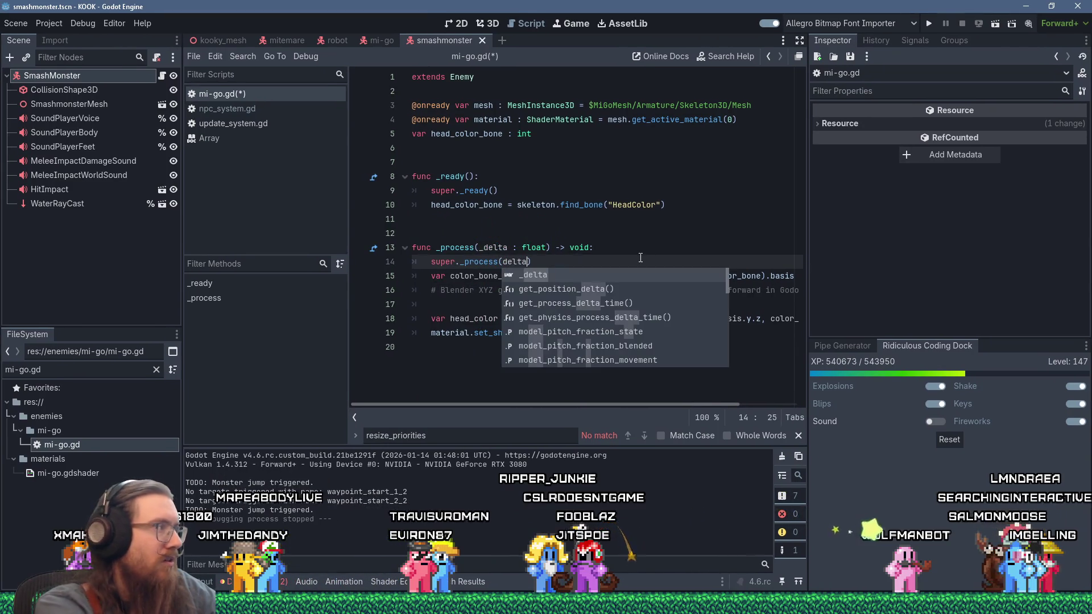
pyautogui.press('Left')
pyautogui.press('Left')
pyautogui.press('Left')
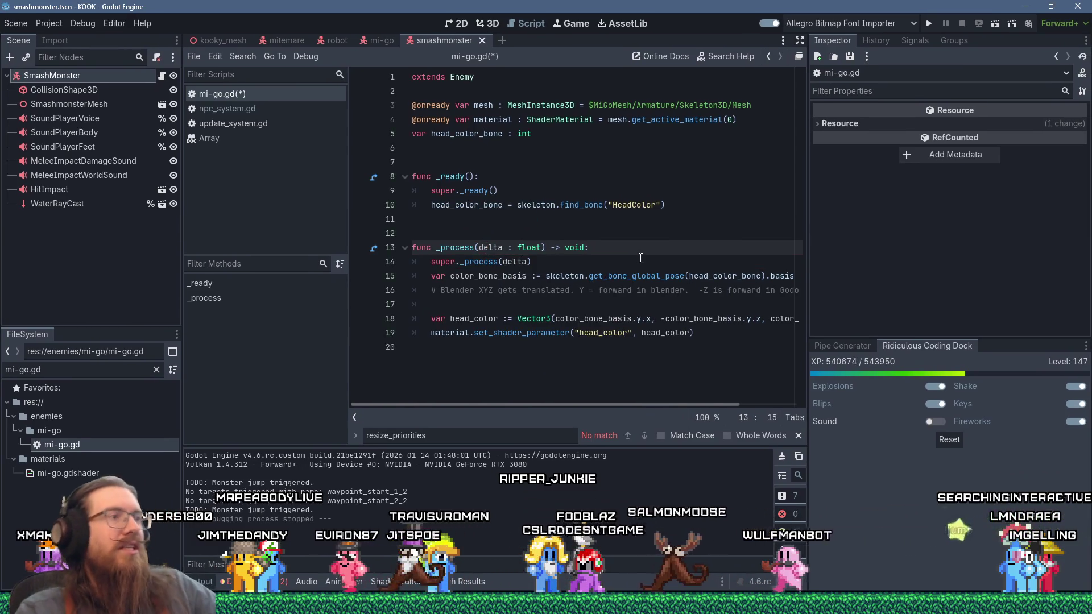
pyautogui.moveTo(470, 261)
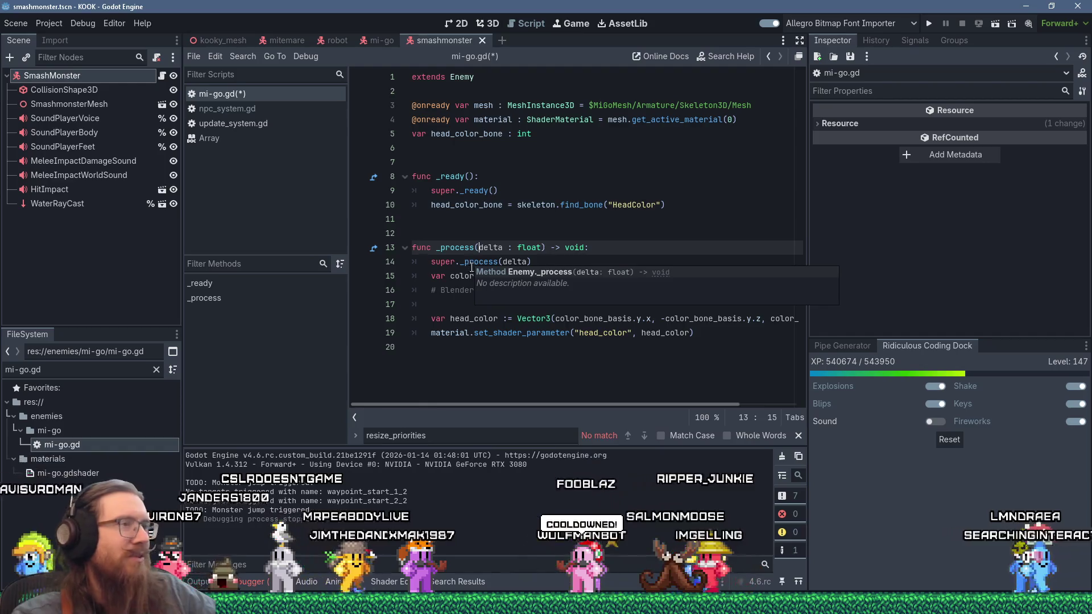
pyautogui.keyDown('ctrl'); pyautogui.click(469, 261); pyautogui.keyUp('ctrl')
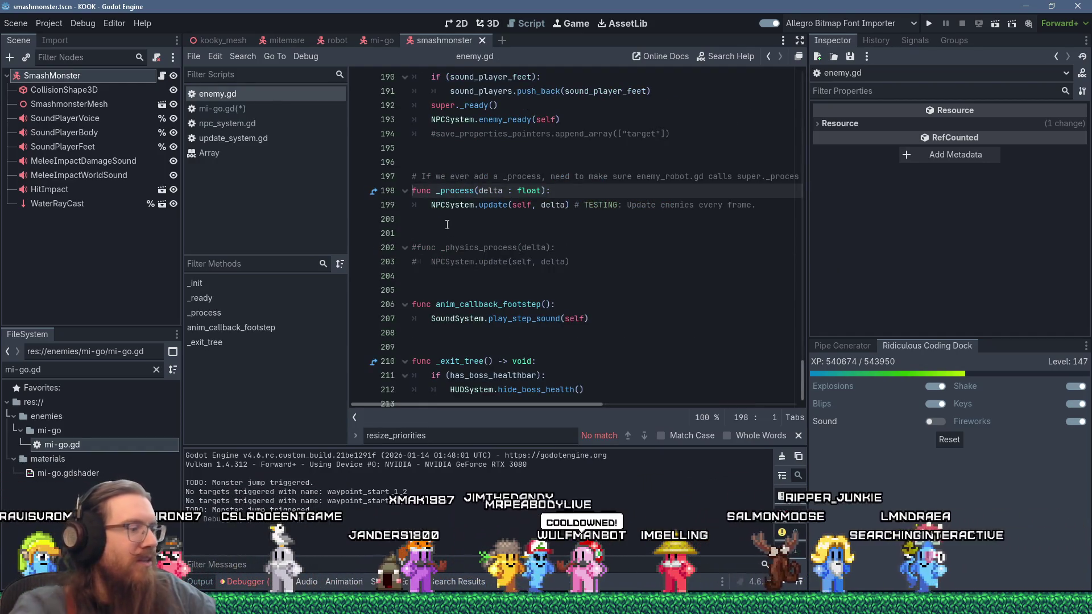
pyautogui.write('#')
# Comment out the _process function in enemy.gd and save it.
pyautogui.press('Down')
pyautogui.write('#')
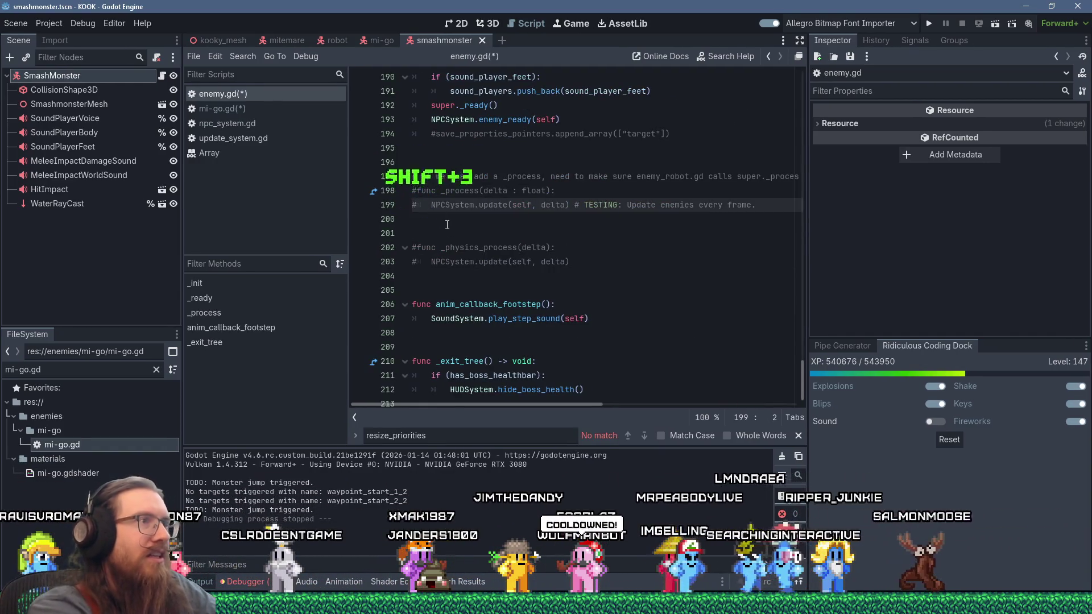
pyautogui.hotkey('ctrl', 's')
pyautogui.click(250, 109)
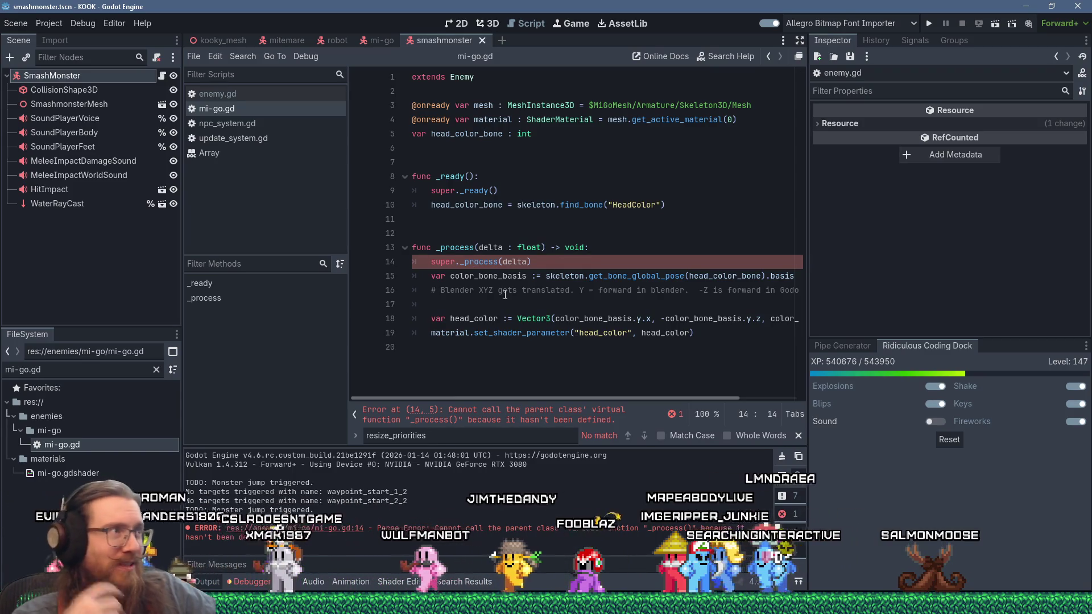
# Re-enable the _process function in enemy.gd by removing its comment markers.
pyautogui.click(239, 94)
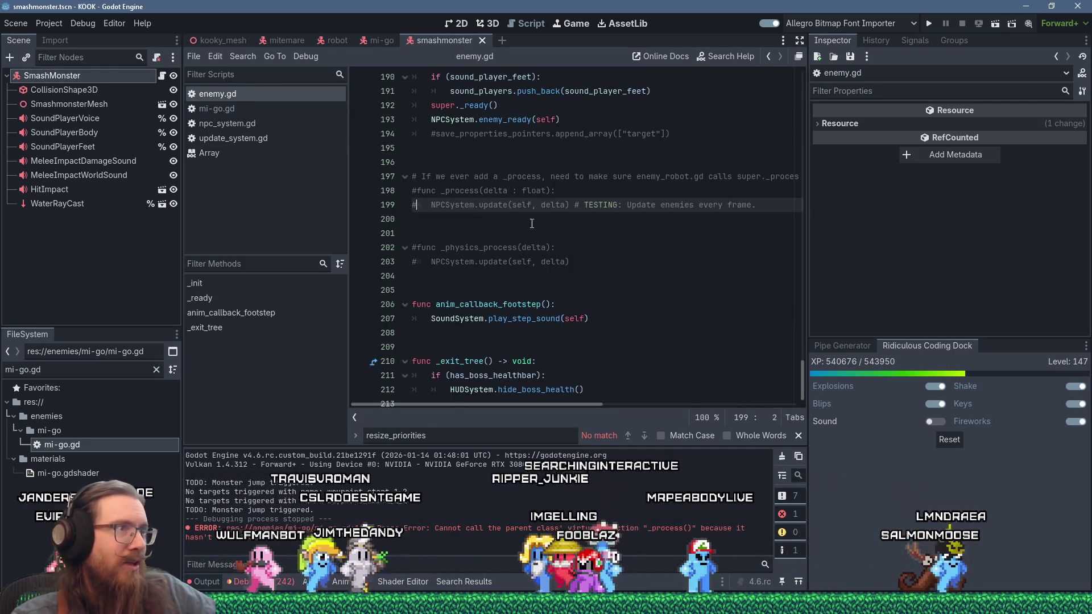
pyautogui.press('BackSpace')
pyautogui.press('Up')
pyautogui.press('Delete')
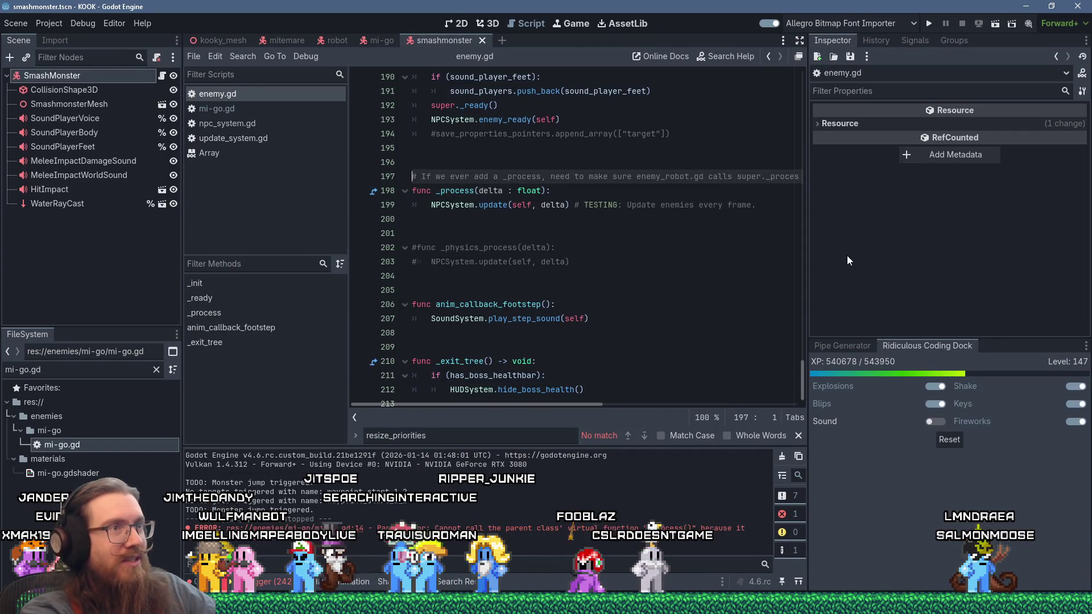
# Add 'and mi-go.gd' to the comment above _process, save enemy.gd, and run the project.
pyautogui.hotkey('shift', 'End')
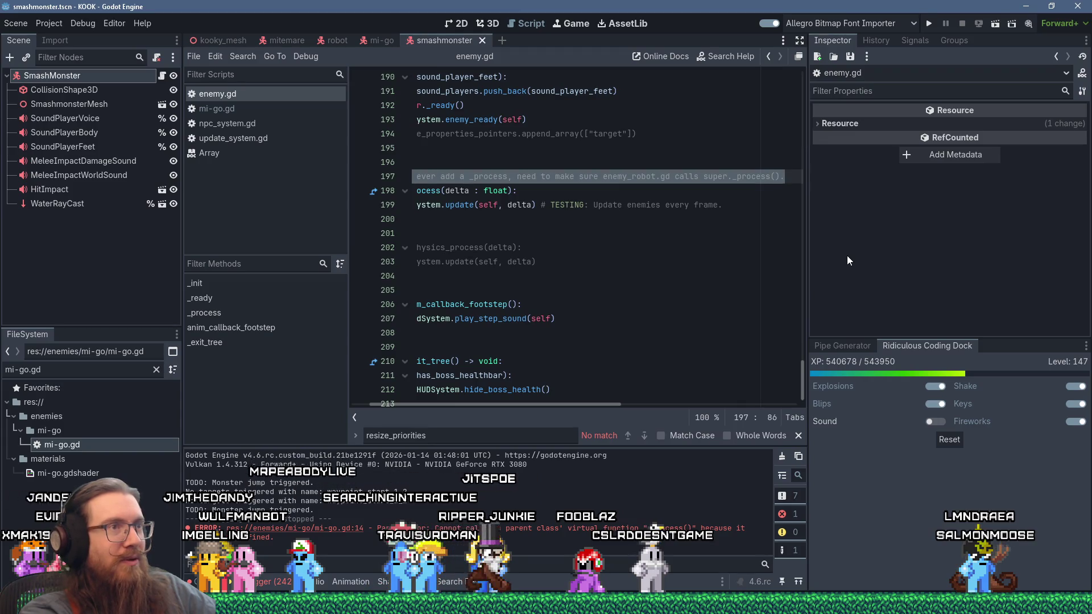
pyautogui.press('Home')
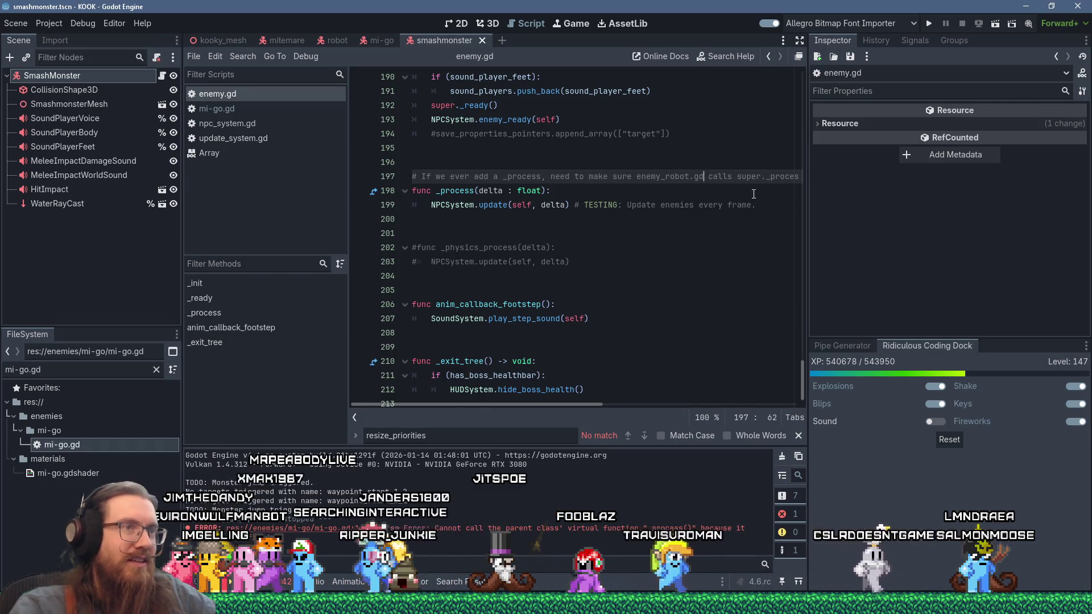
pyautogui.write('and mi-go.gd')
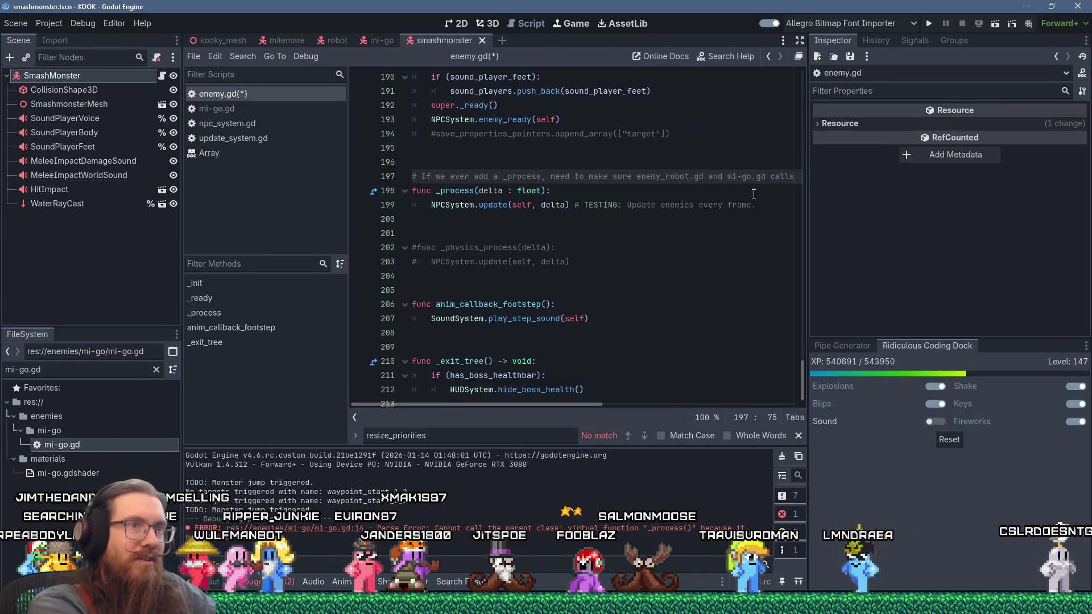
pyautogui.press('Right')
pyautogui.press('Delete')
pyautogui.hotkey('ctrl', 's')
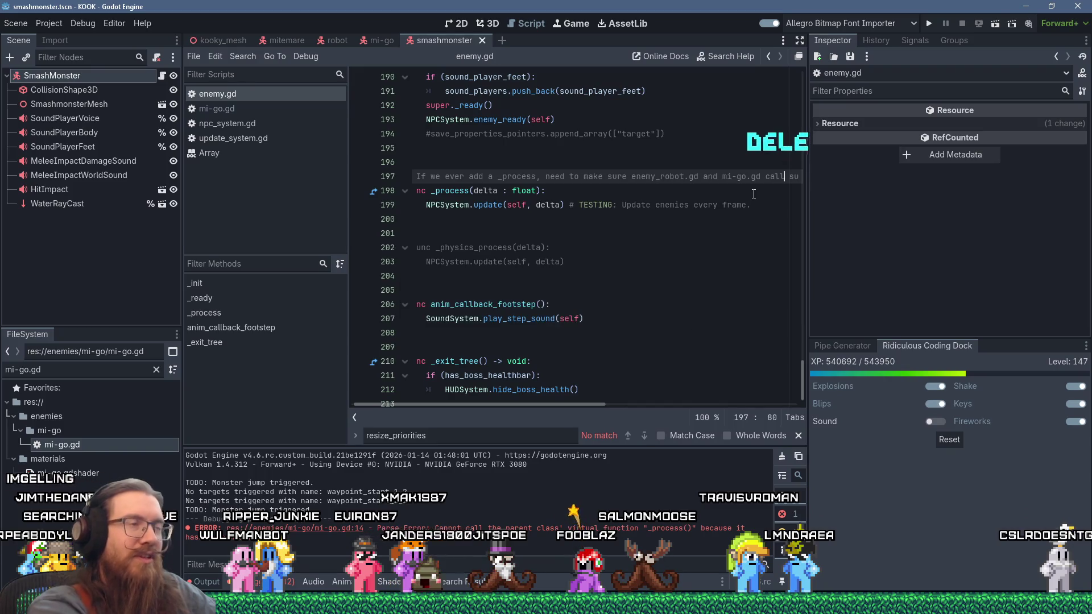
pyautogui.click(930, 21)
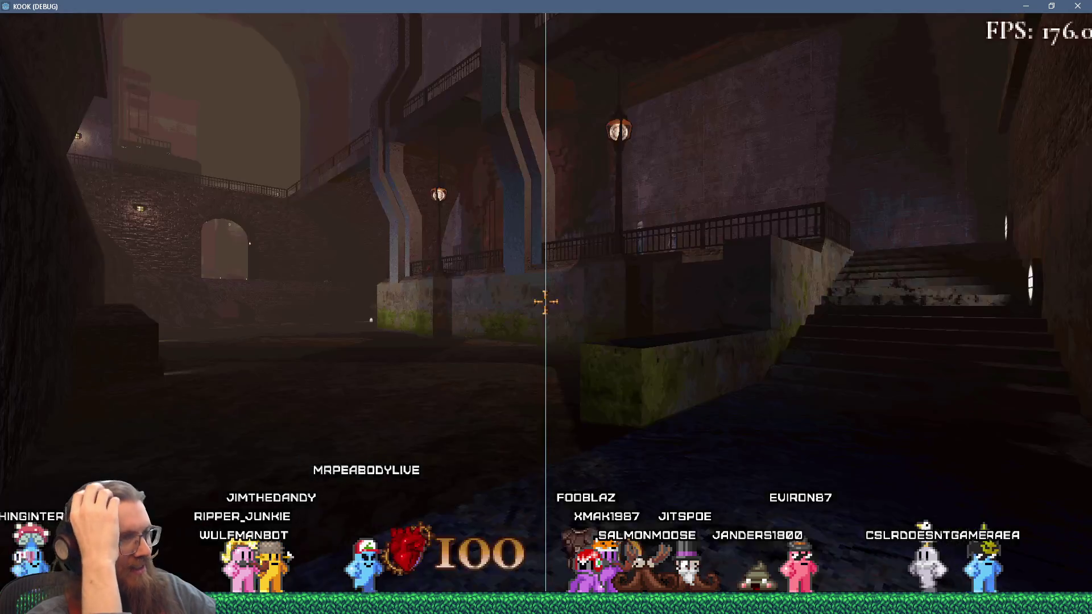
# Advance through the corridors, grabbing the Revolving Revolver and Flamethrower and shooting enemies.
pyautogui.press('w')
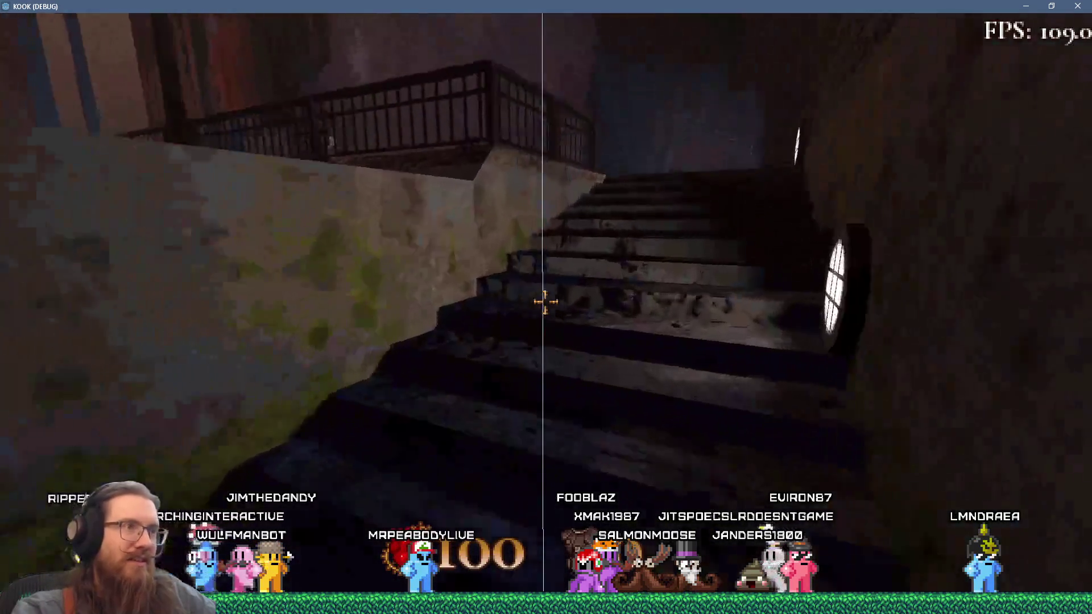
pyautogui.press('w')
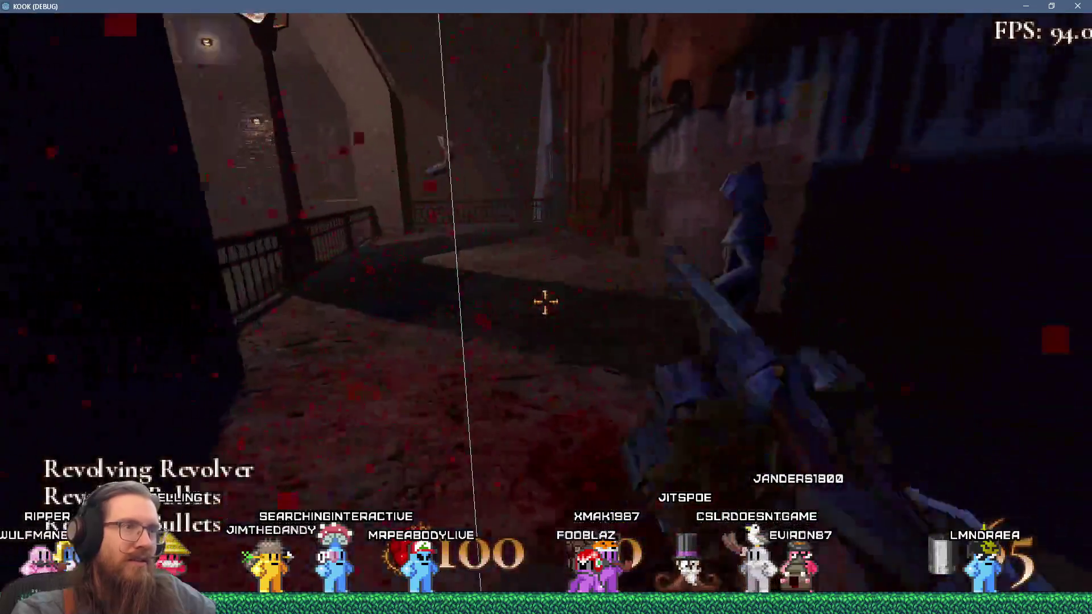
pyautogui.click(545, 302)
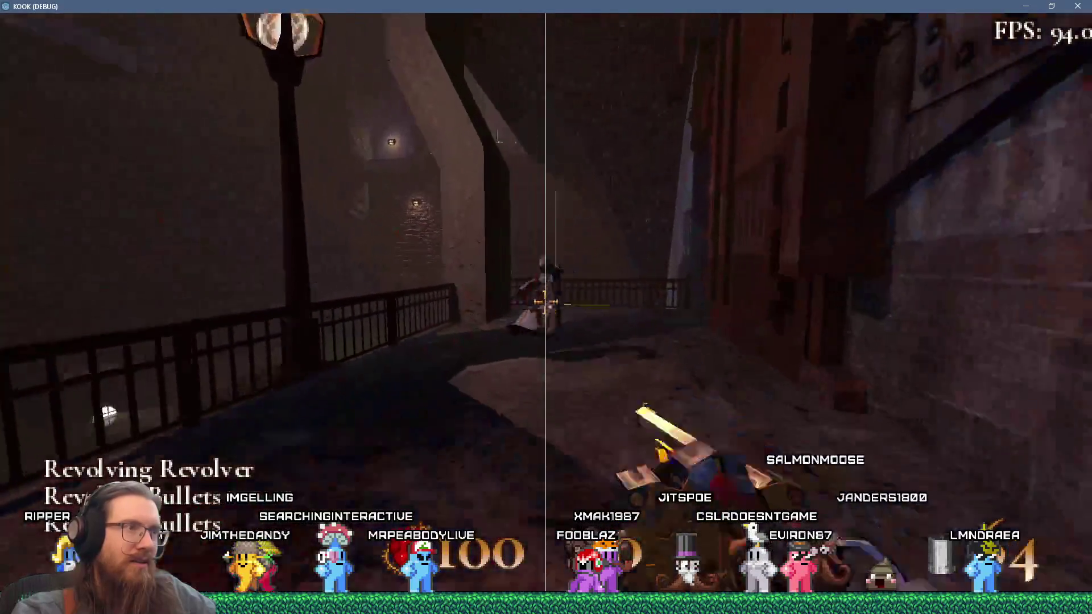
pyautogui.press('w')
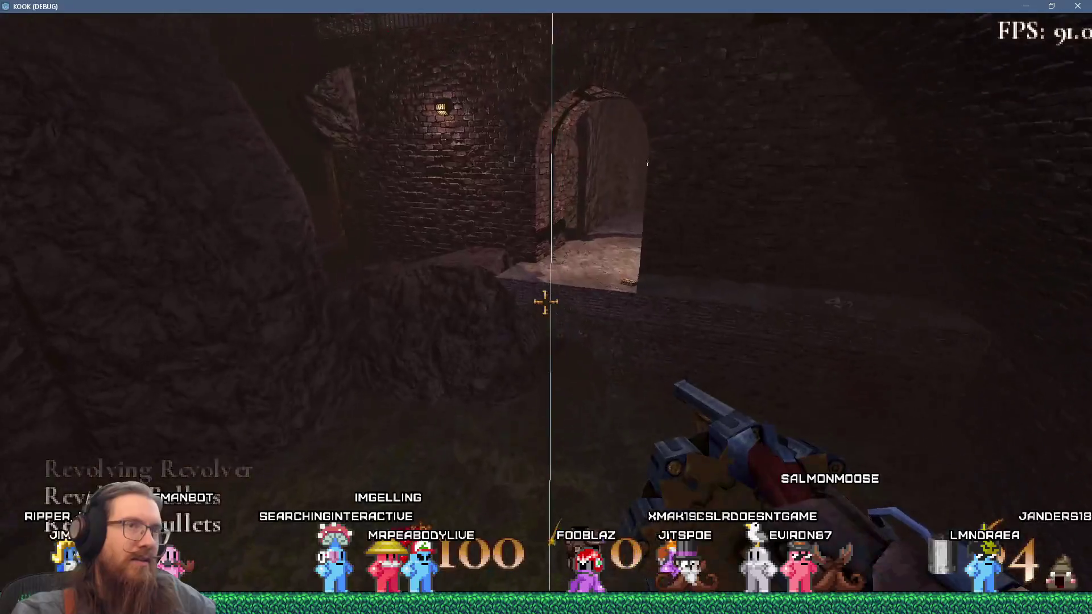
pyautogui.press('w')
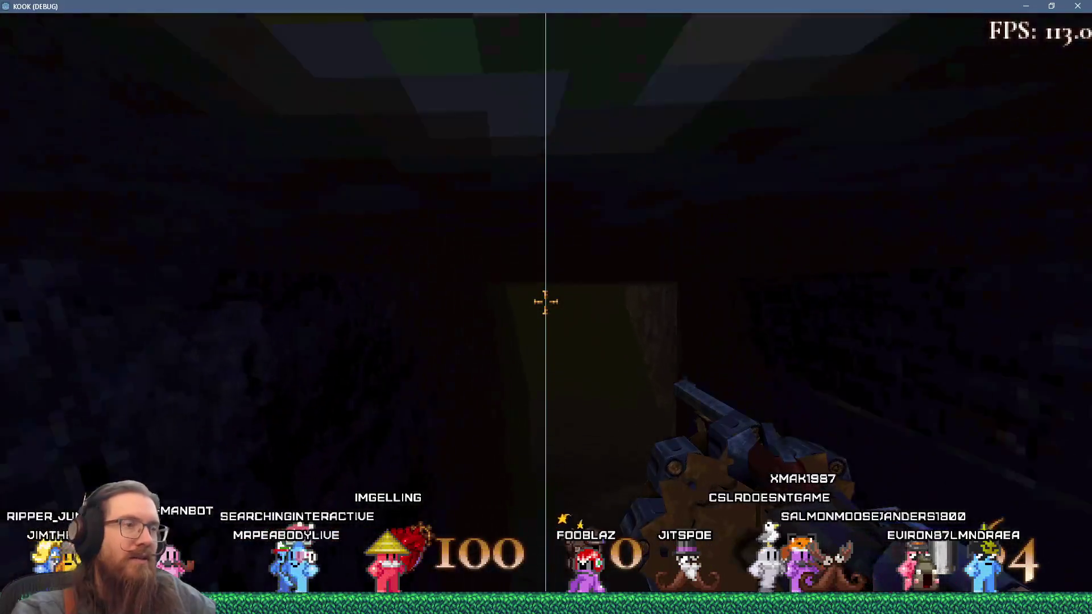
pyautogui.press('w')
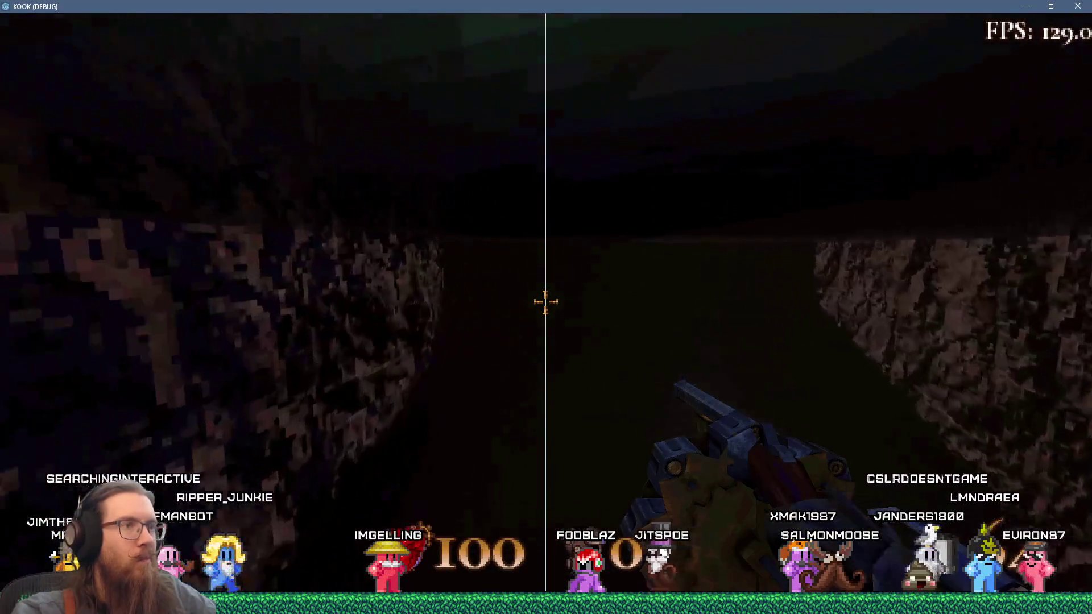
pyautogui.press('w')
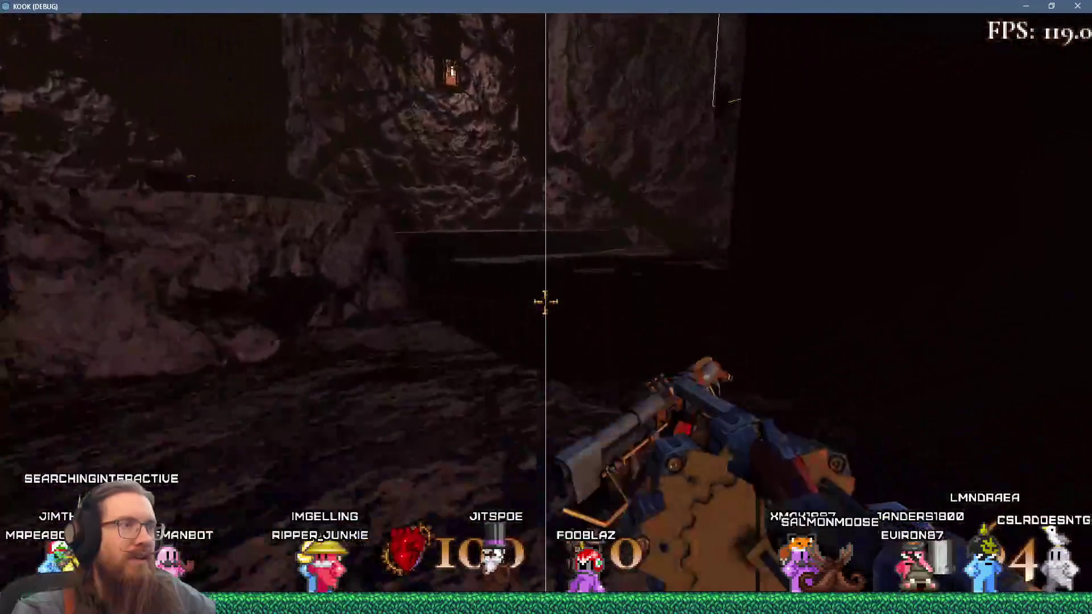
pyautogui.click(545, 301)
pyautogui.press('w')
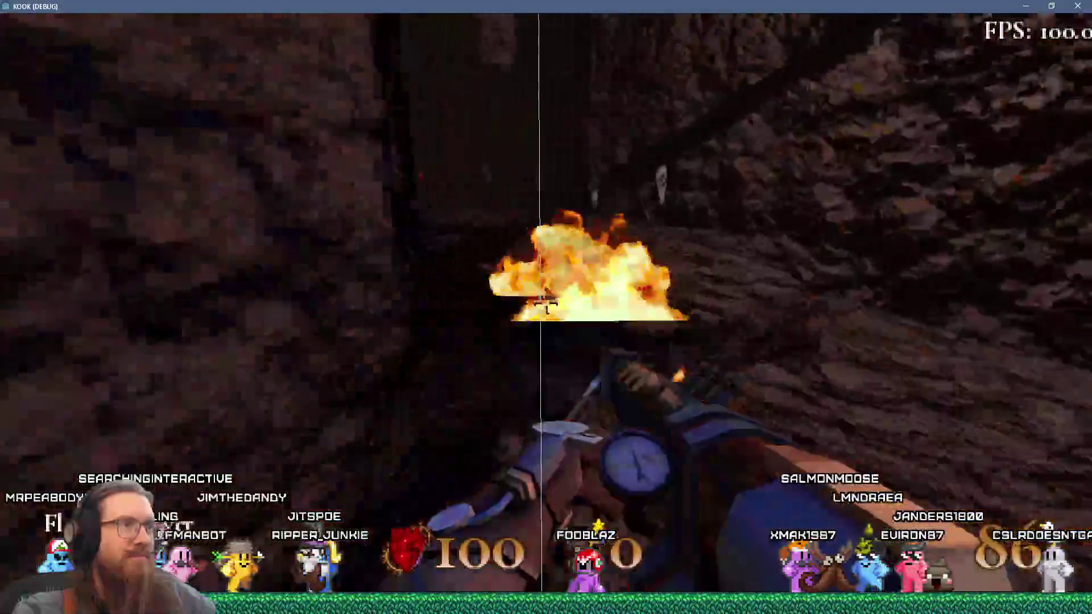
pyautogui.press('w')
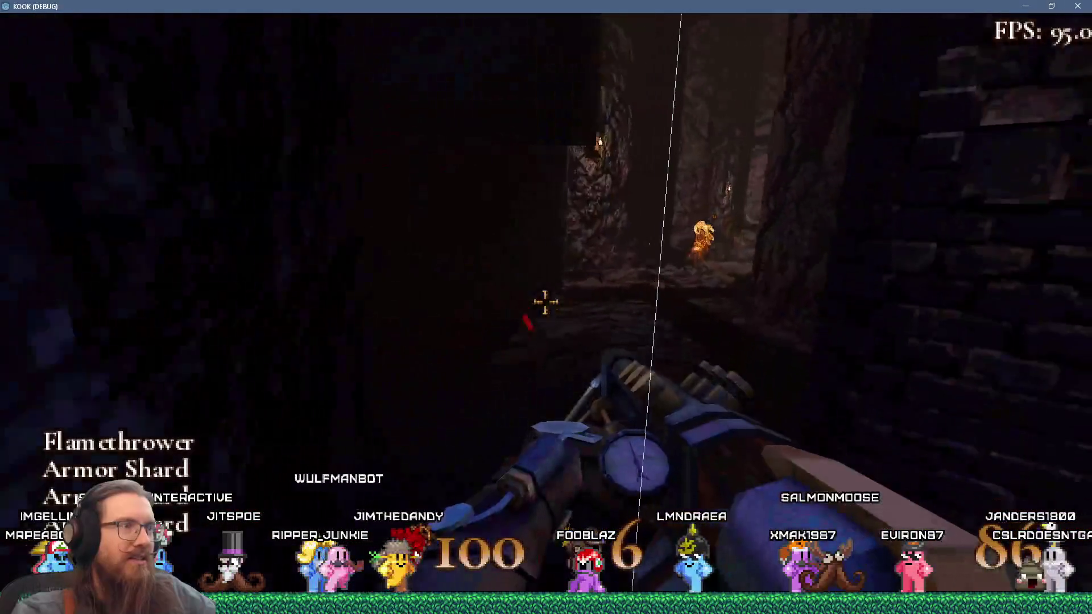
pyautogui.click(545, 301)
# Push into the dark cave and repeatedly attack the spider creature and nearby enemies.
pyautogui.press('w')
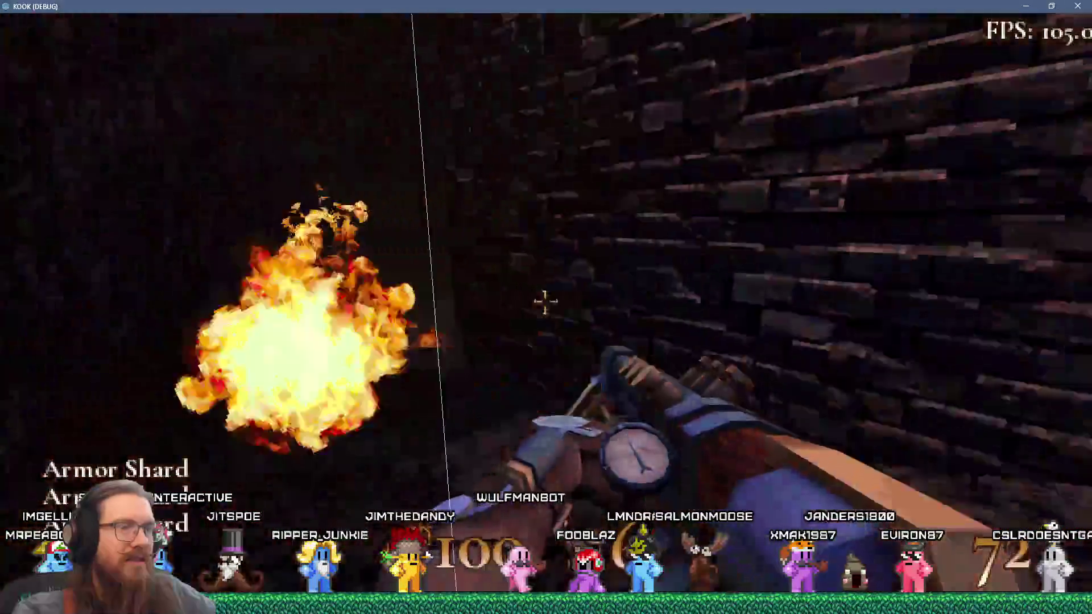
pyautogui.press('w')
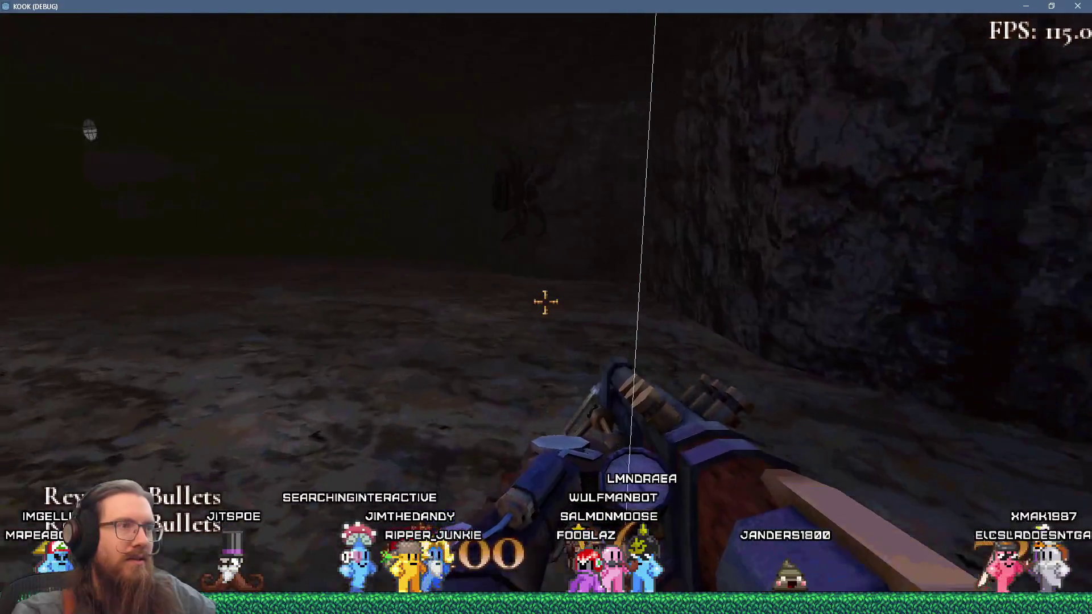
pyautogui.click(545, 301)
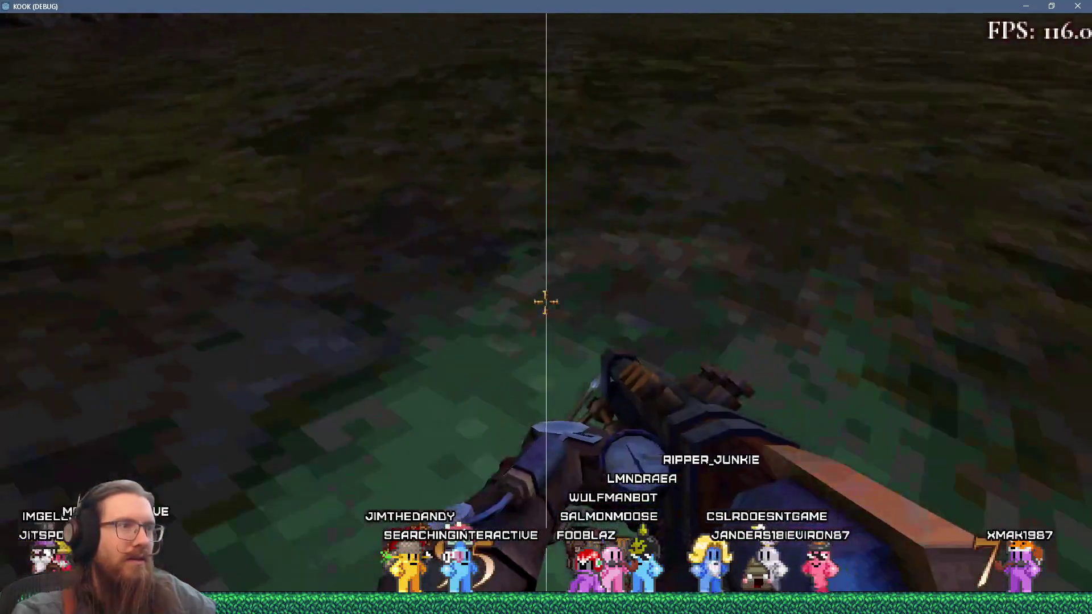
pyautogui.click(545, 302)
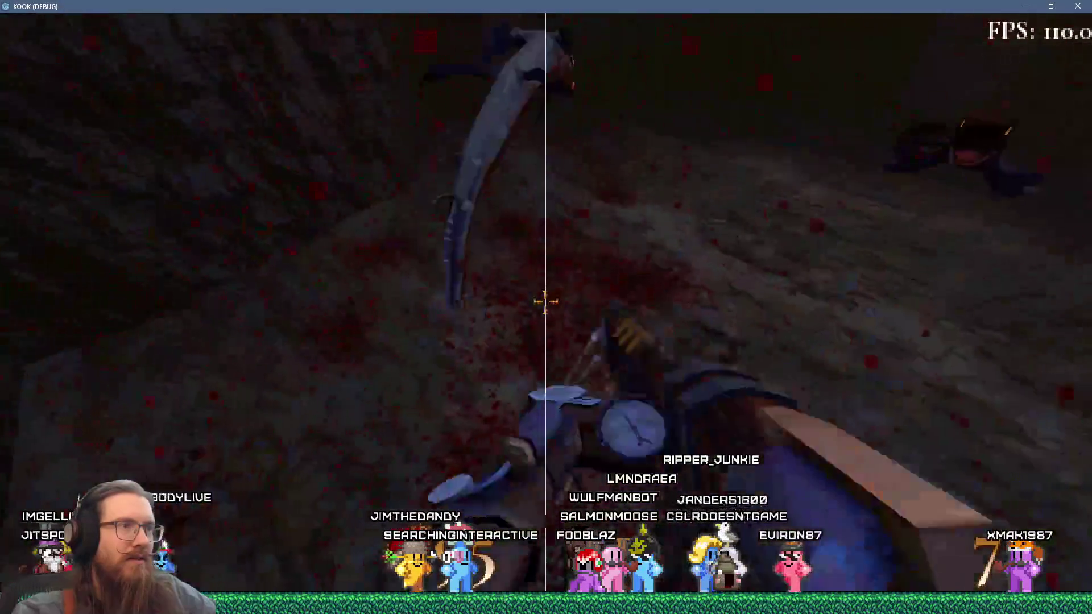
pyautogui.click(545, 301)
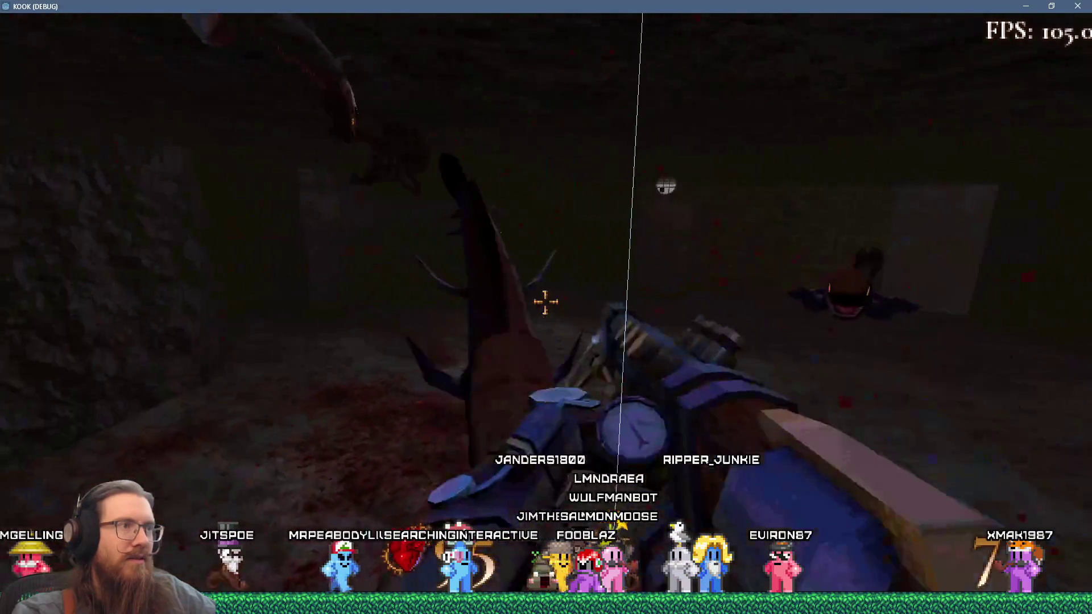
pyautogui.click(545, 302)
pyautogui.click(545, 301)
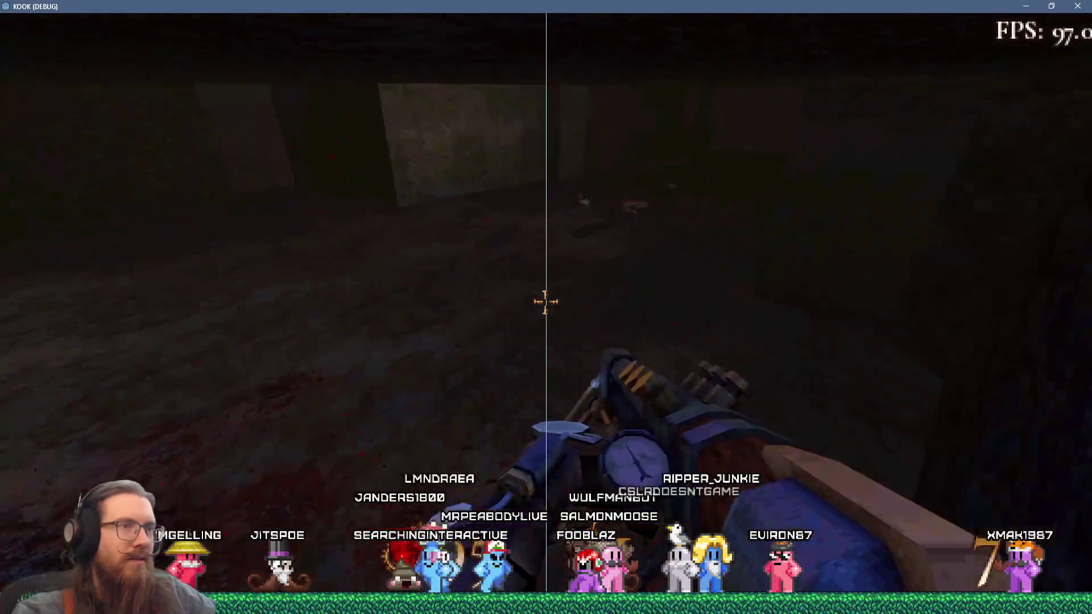
pyautogui.click(545, 301)
pyautogui.click(545, 301)
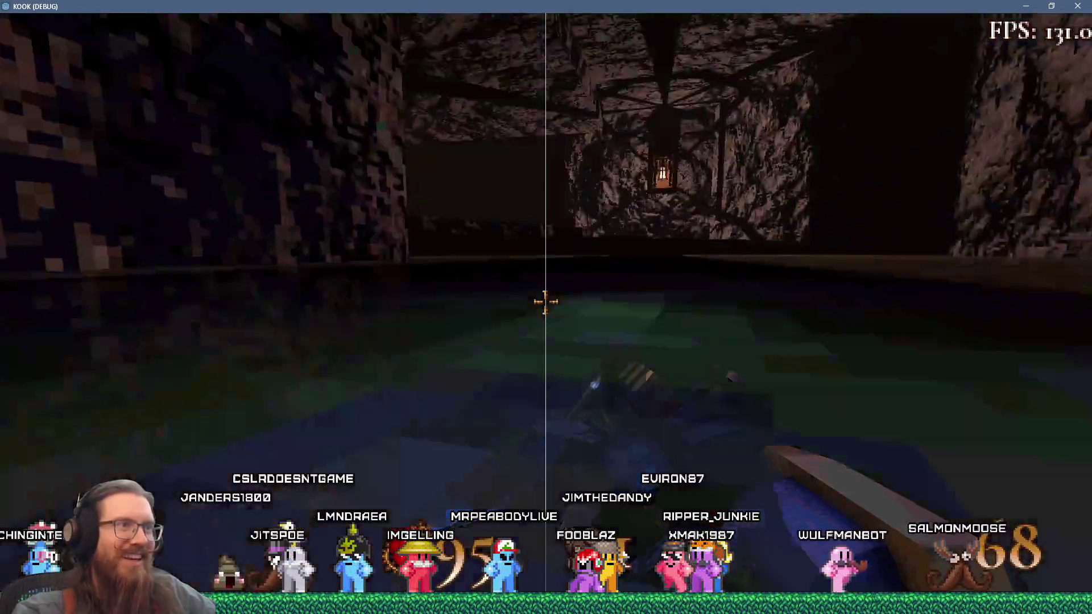
pyautogui.click(546, 302)
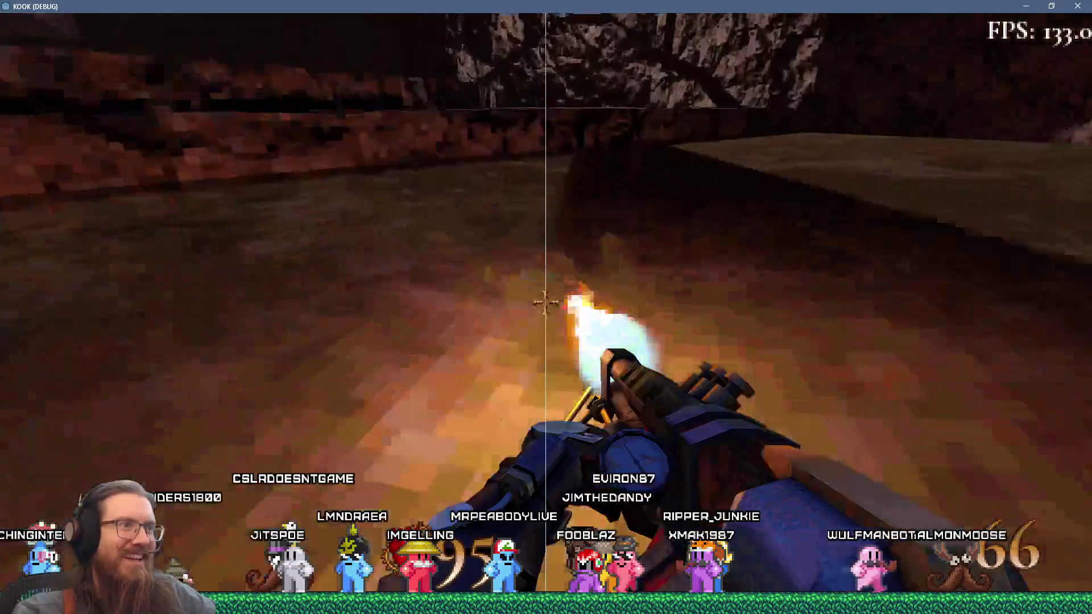
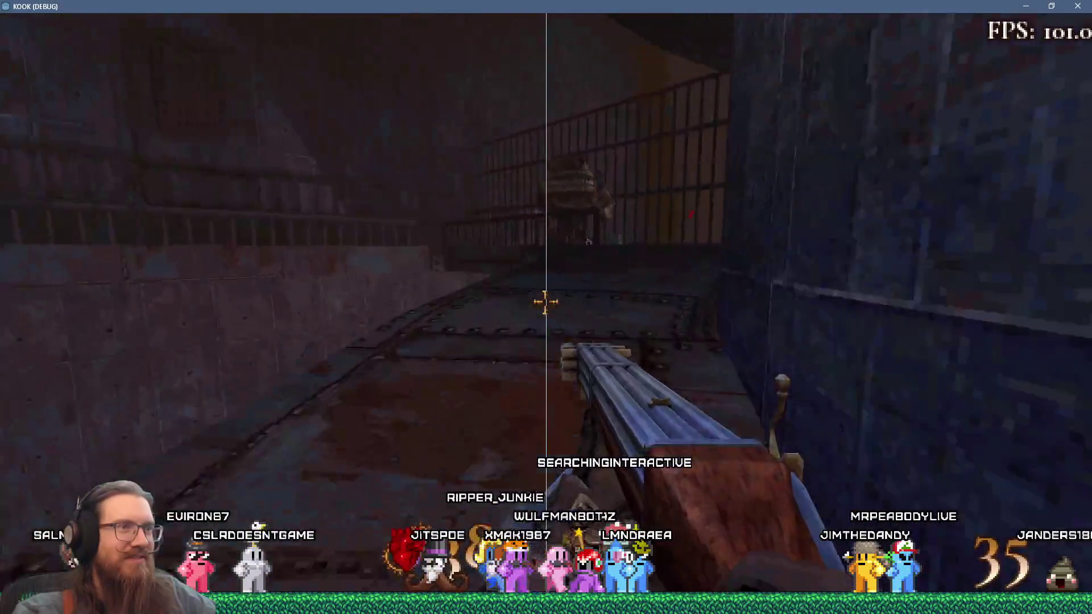
# Switch to the minigun and fight down the walkway, shooting enemies and the hooded cultist.
pyautogui.click(545, 302)
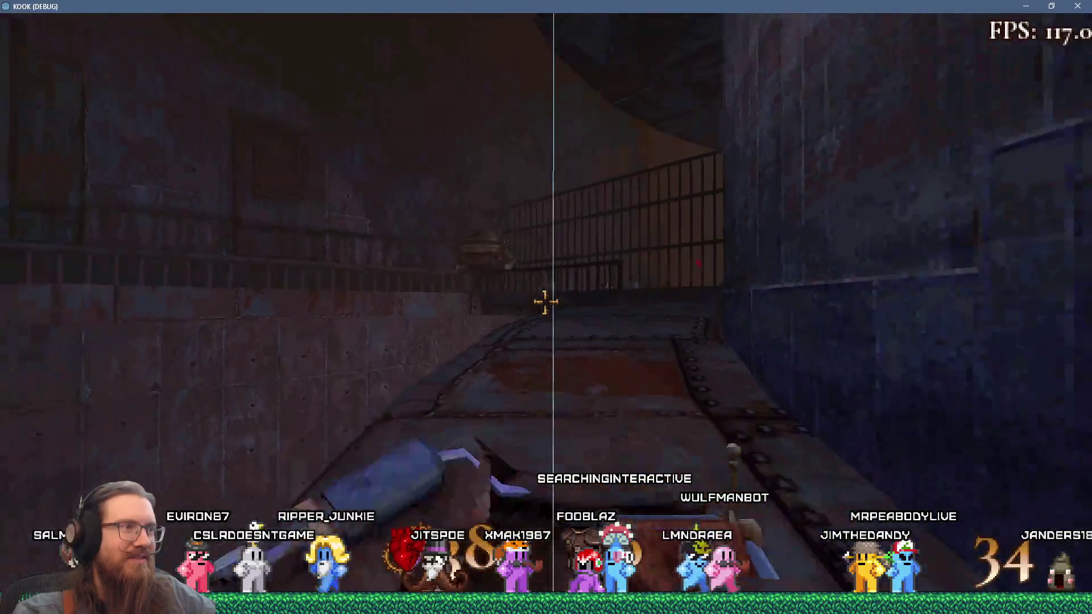
pyautogui.press('3')
pyautogui.press('w')
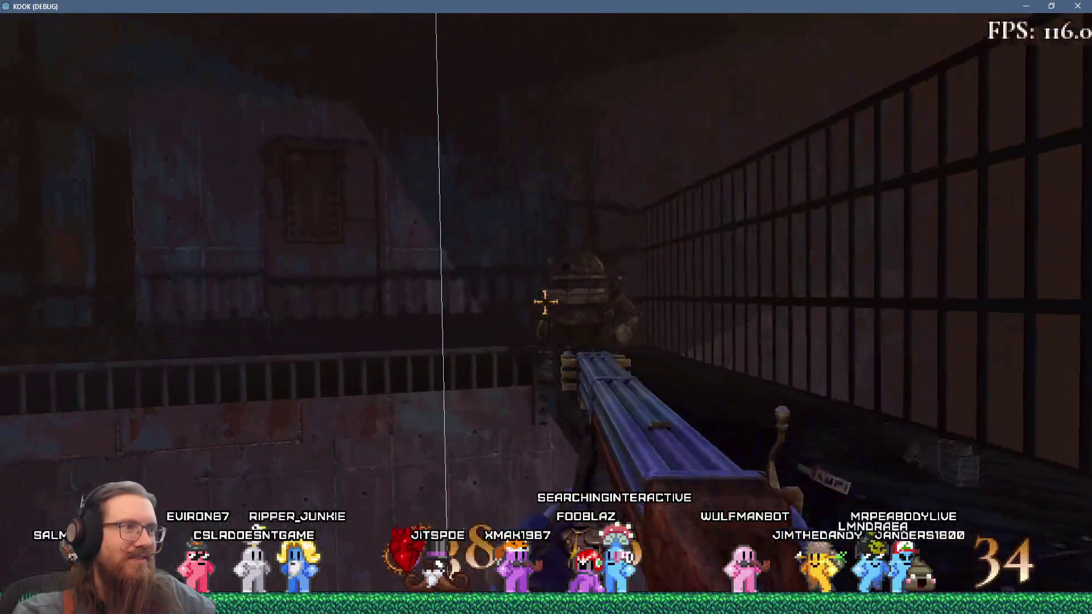
pyautogui.click(545, 302)
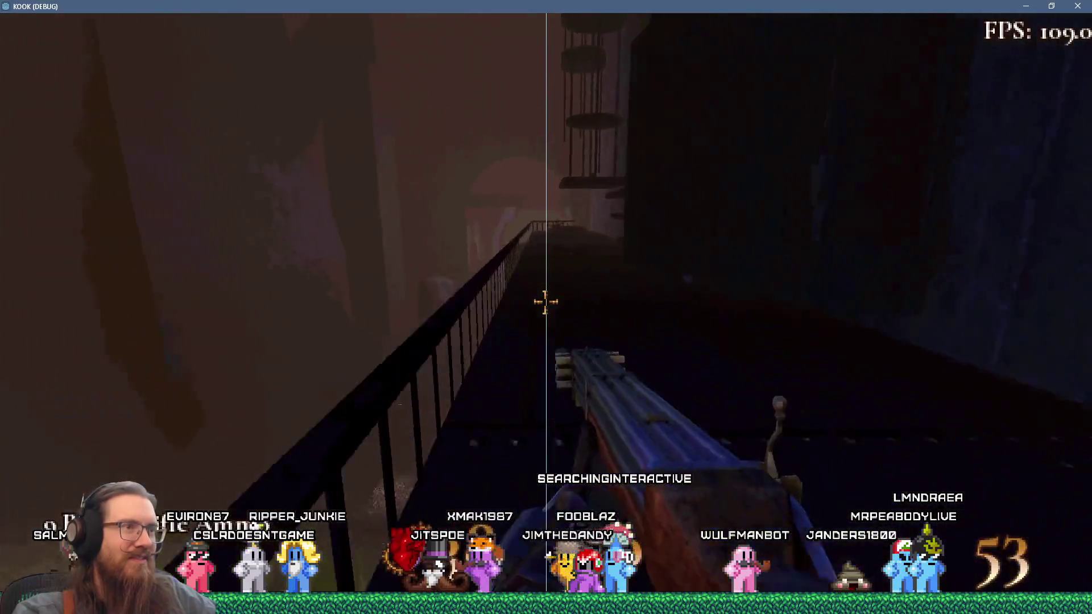
pyautogui.click(546, 301)
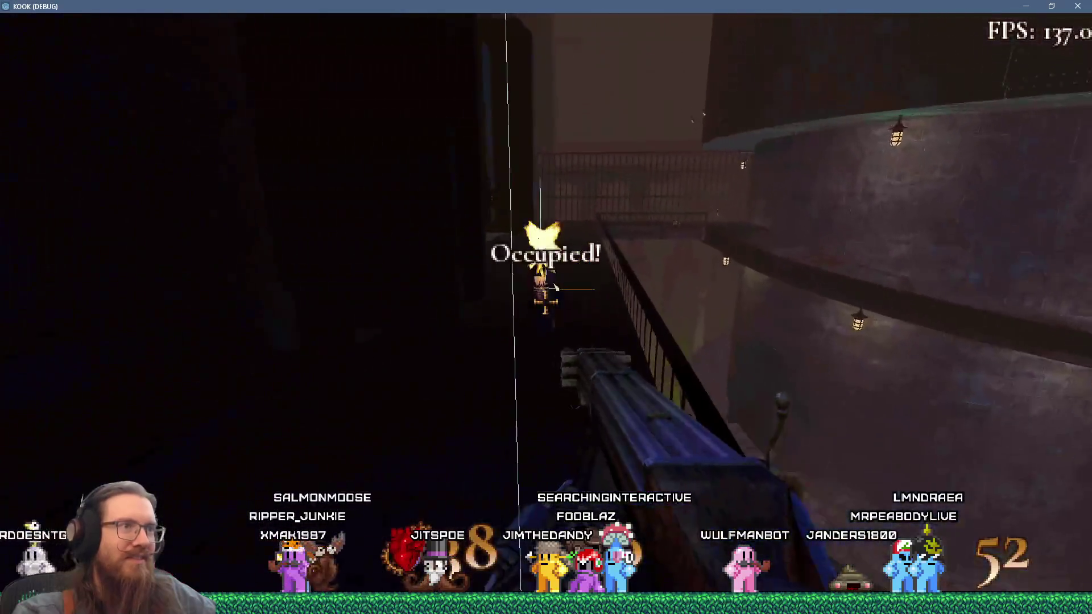
pyautogui.click(546, 302)
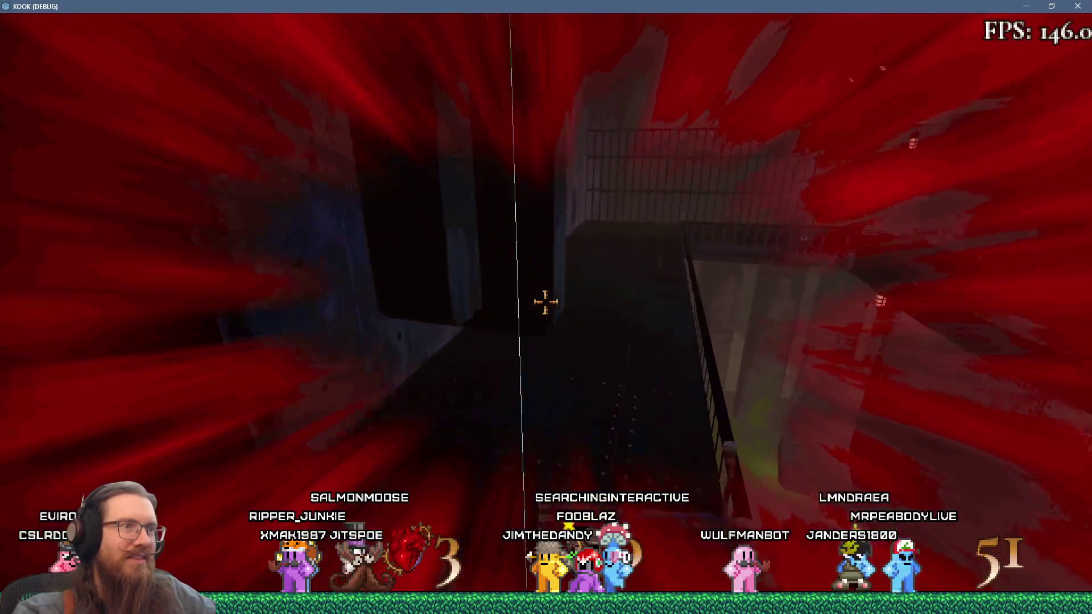
pyautogui.moveTo(546, 302)
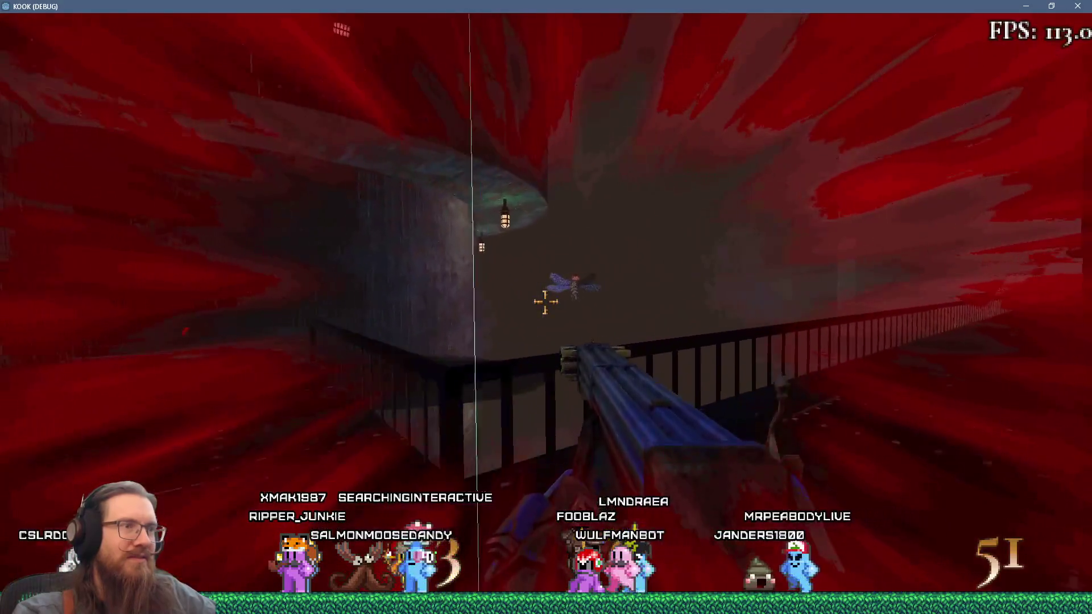
pyautogui.click(545, 302)
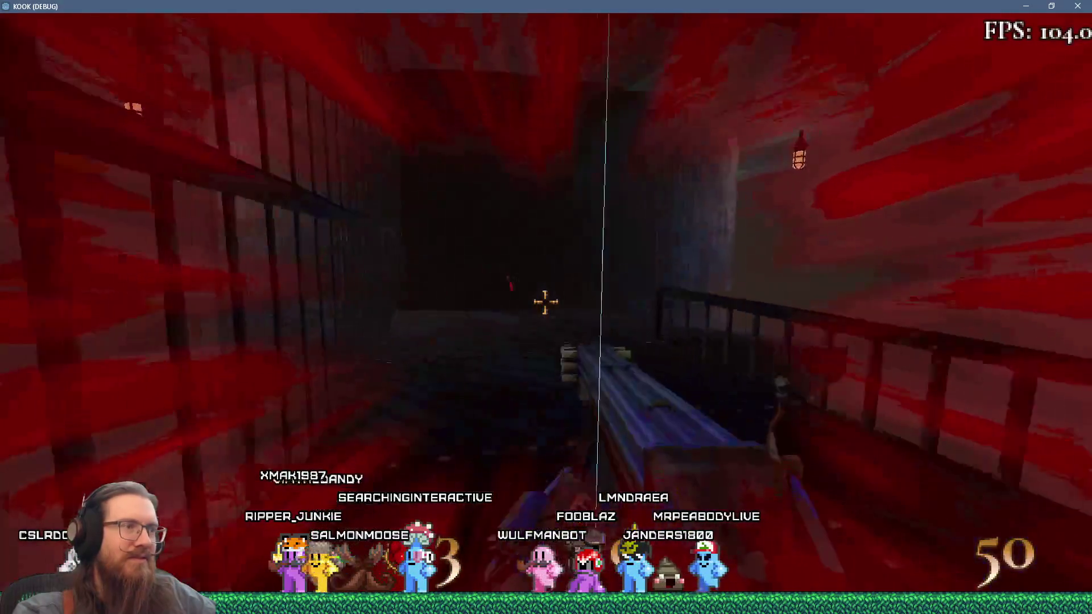
pyautogui.moveTo(545, 302)
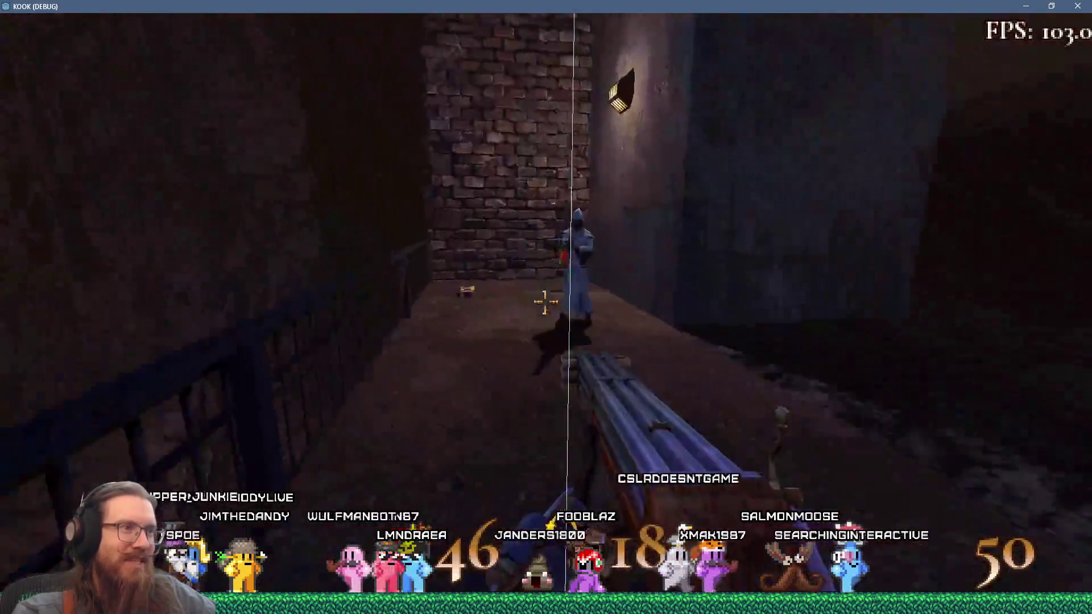
pyautogui.click(544, 301)
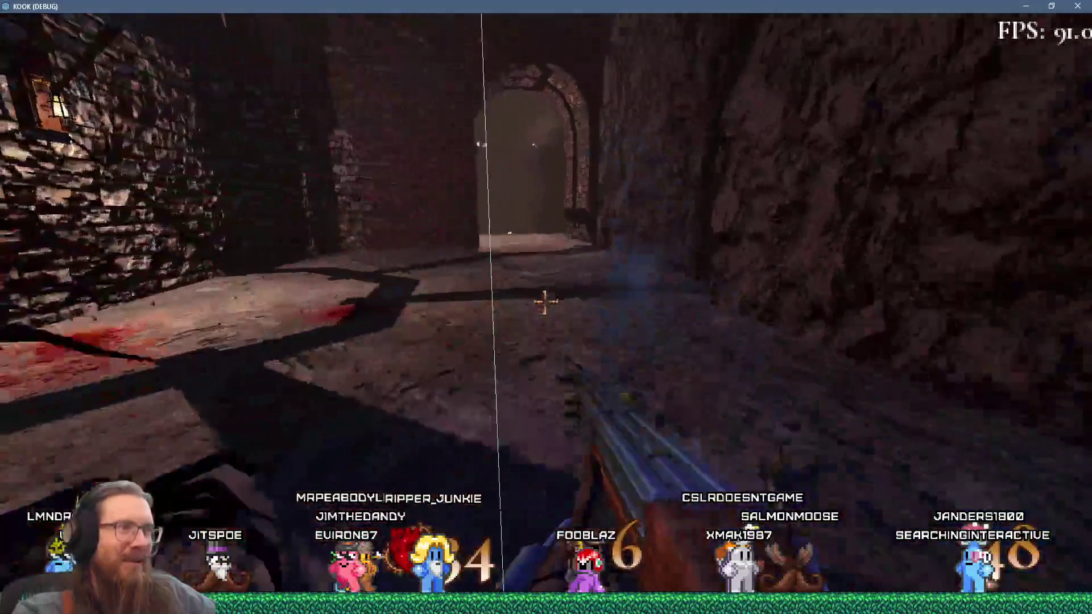
# Advance past the tower into the blood-stained corridor, swapping weapons to destroy the spider.
pyautogui.press('4')
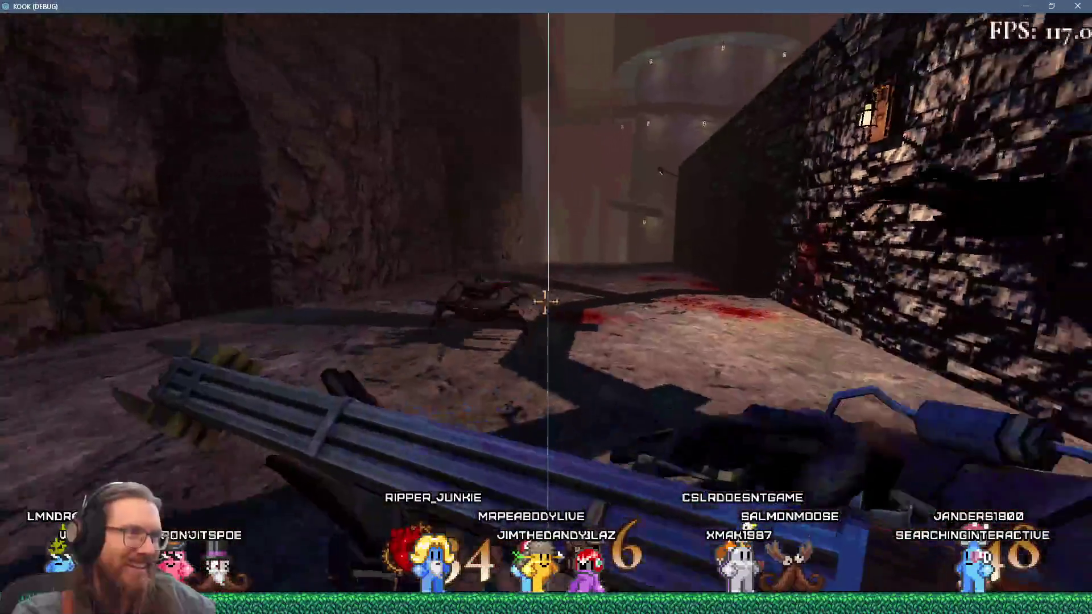
pyautogui.press('w')
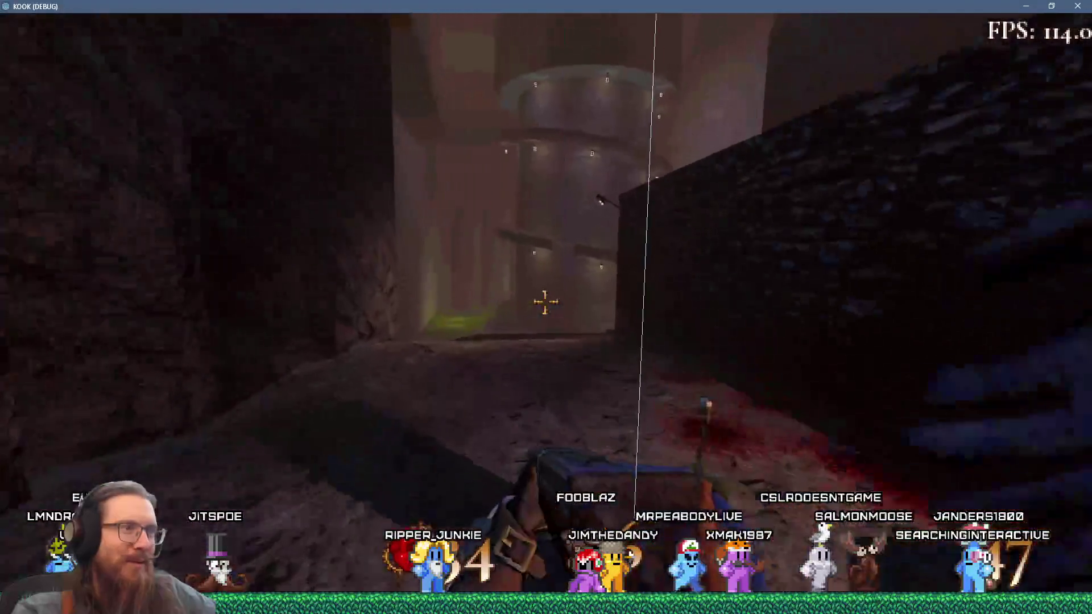
pyautogui.press('w')
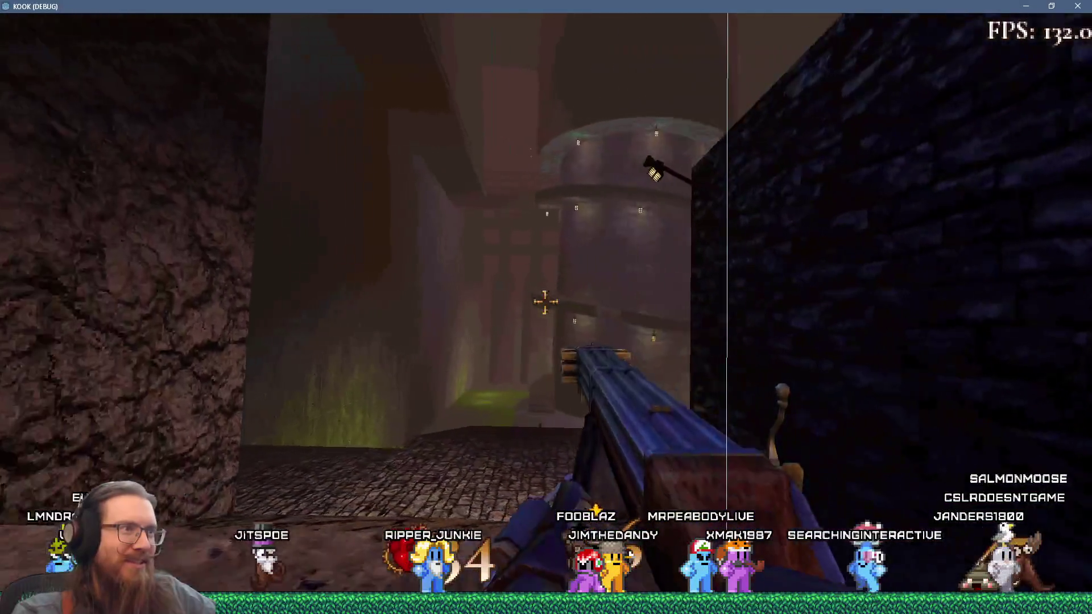
pyautogui.press('w')
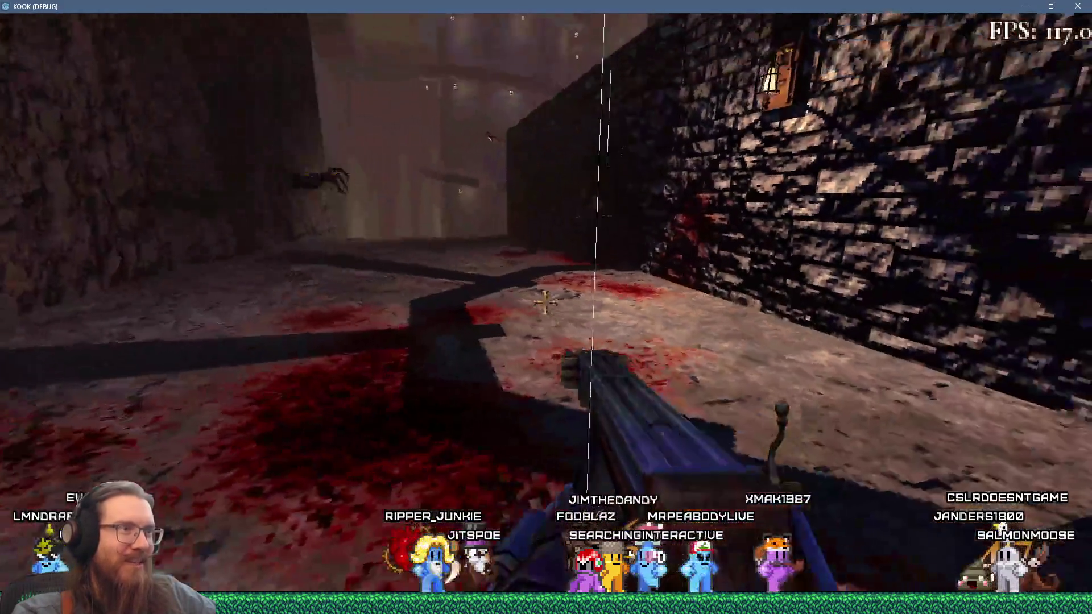
pyautogui.click(544, 302)
pyautogui.press('w')
pyautogui.press('2')
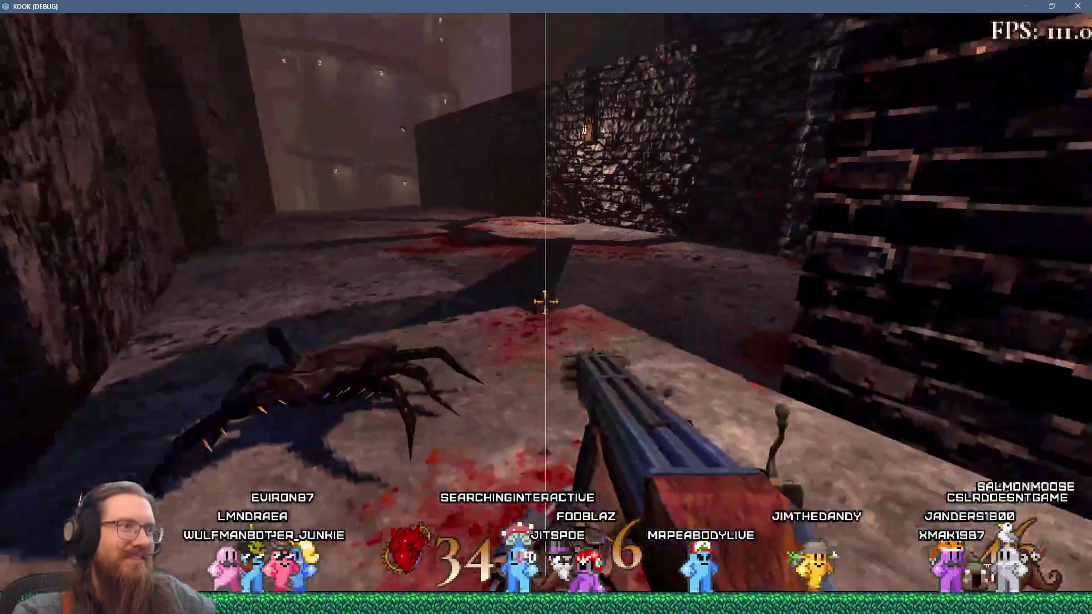
pyautogui.click(545, 301)
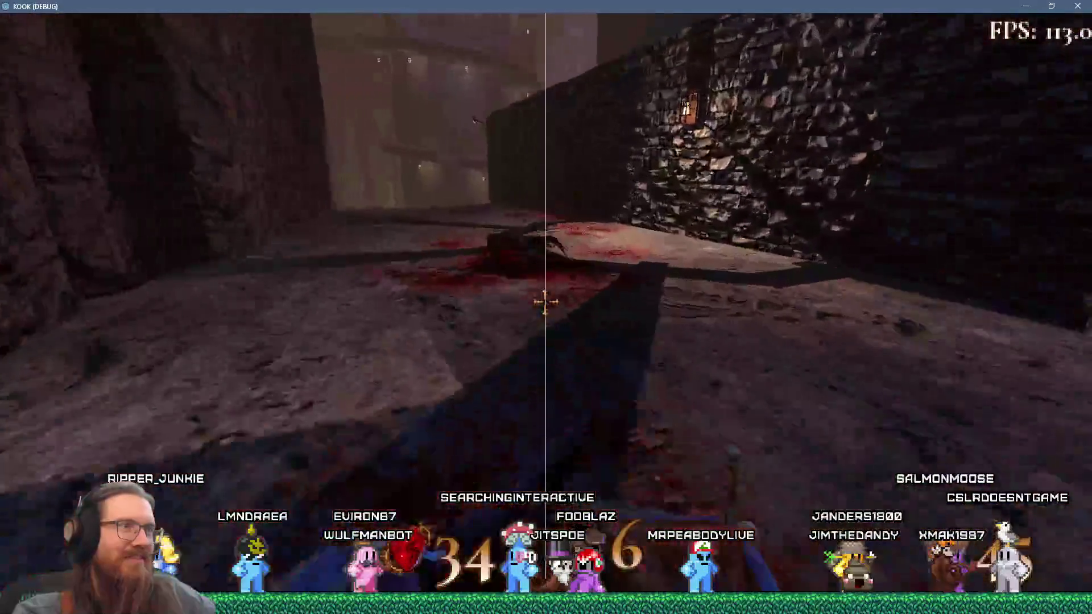
pyautogui.press('3')
pyautogui.press('w')
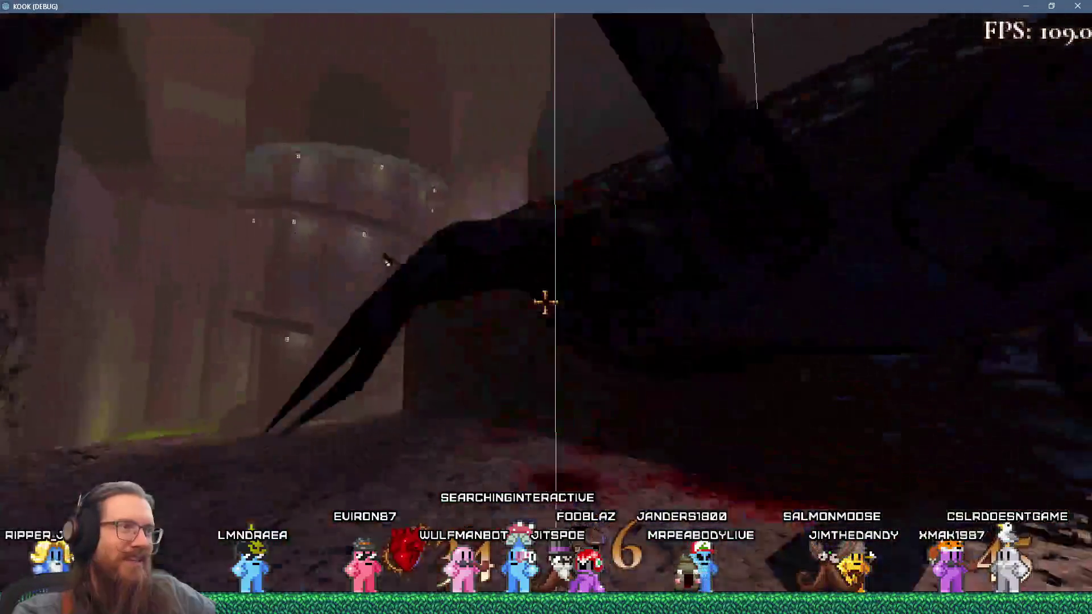
# Cross the cave ledge above the green pit and pass through the archway into the cavern.
pyautogui.press('w')
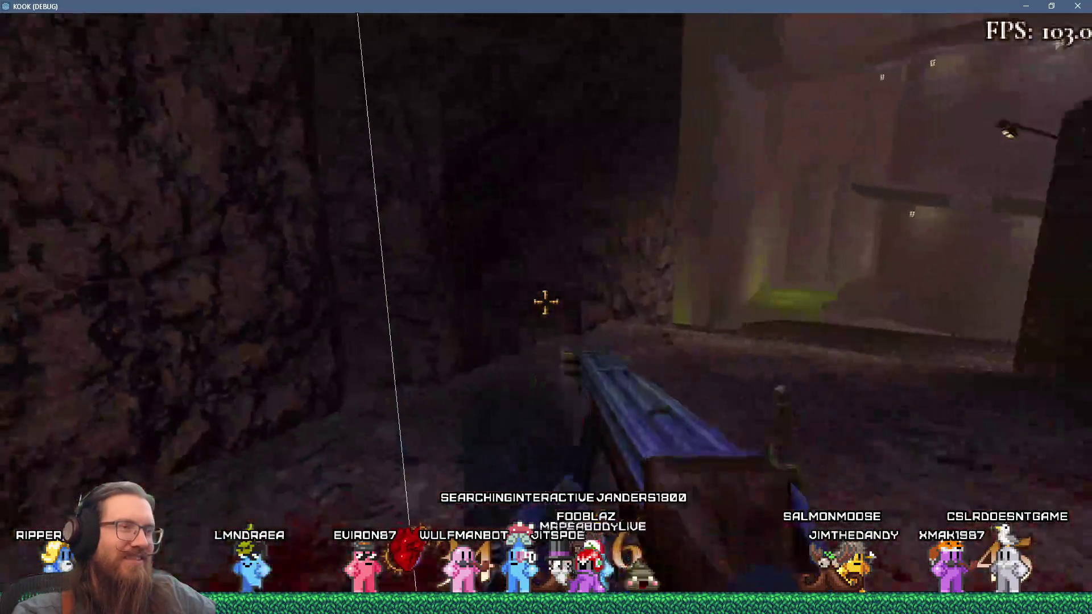
pyautogui.press('w')
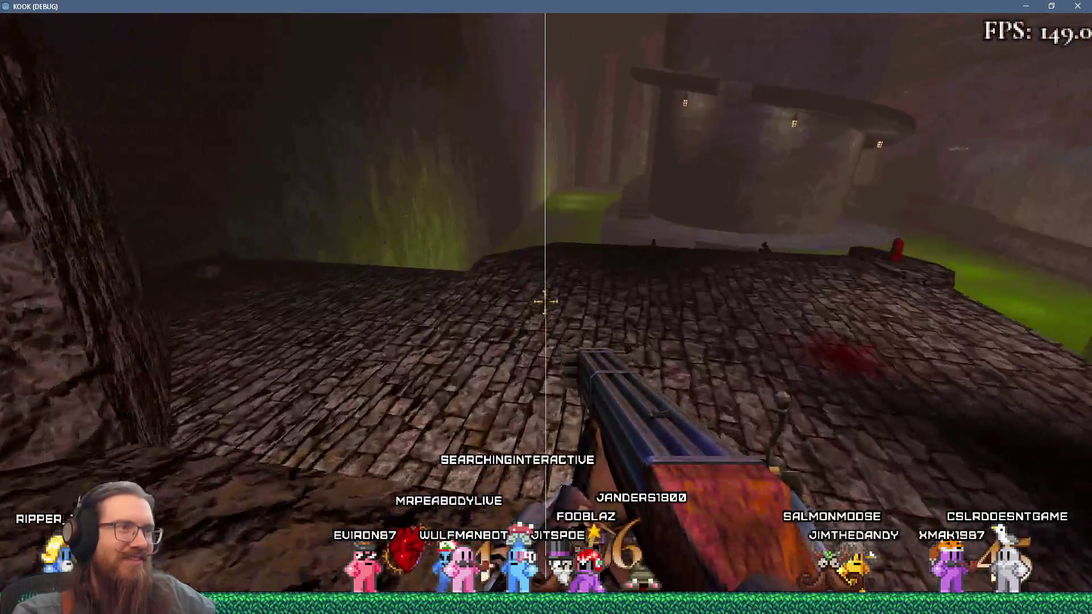
pyautogui.press('w')
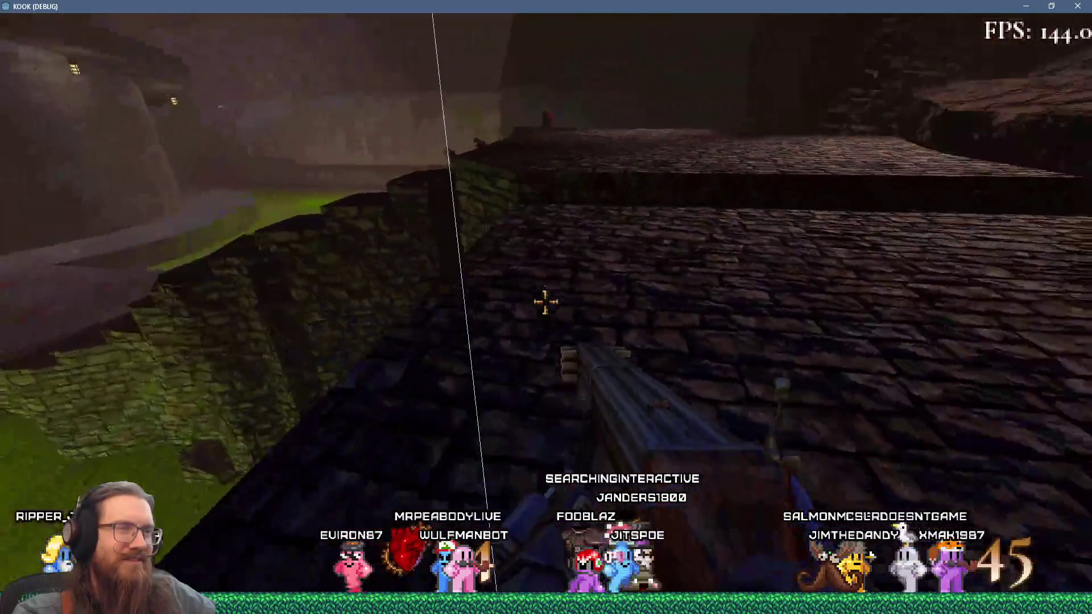
pyautogui.press('w')
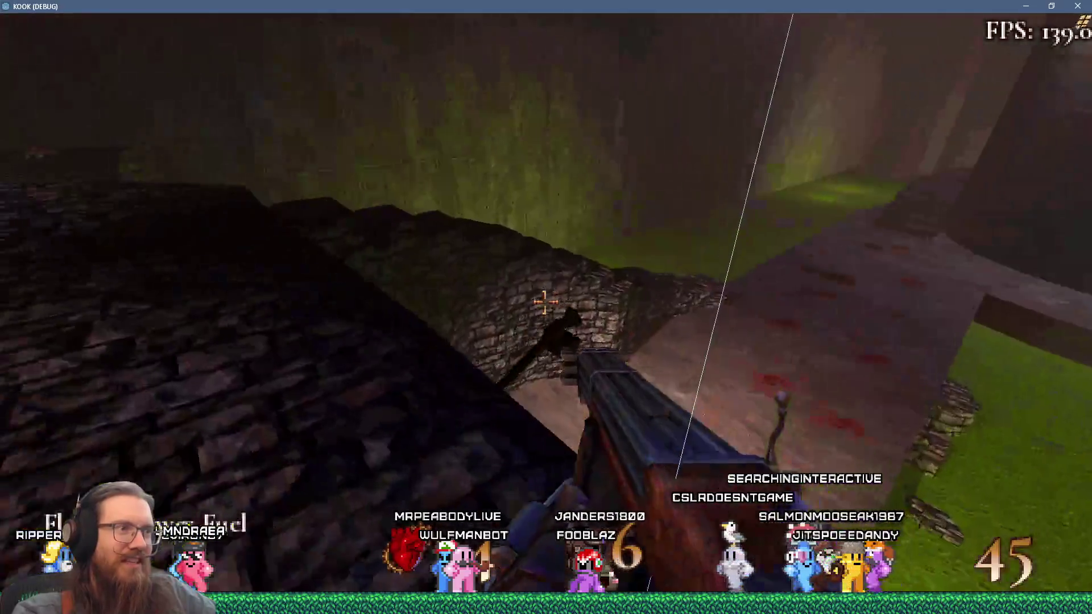
pyautogui.press('w')
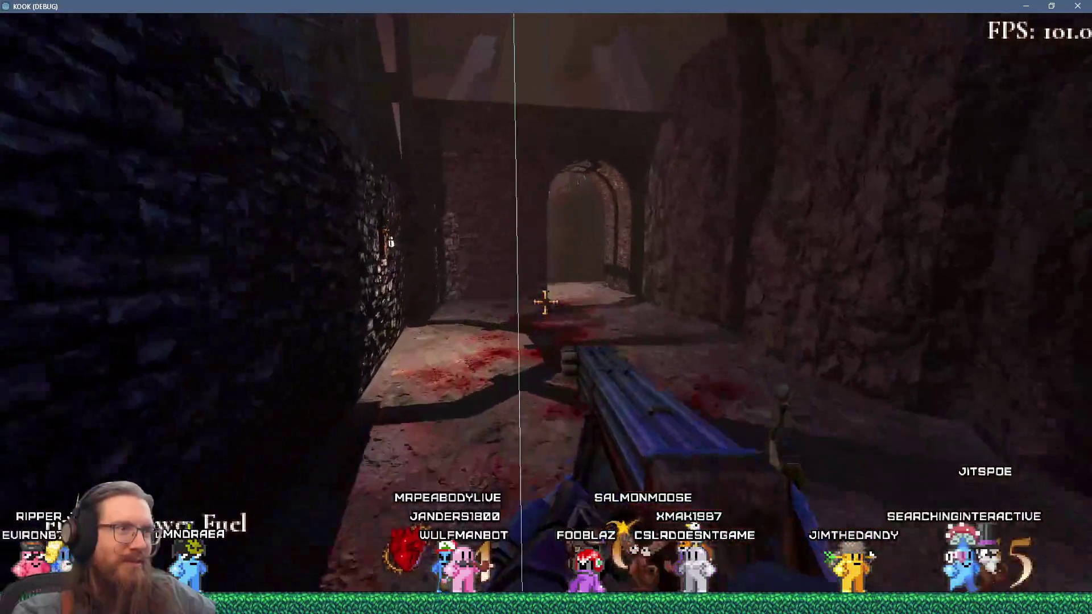
pyautogui.press('w')
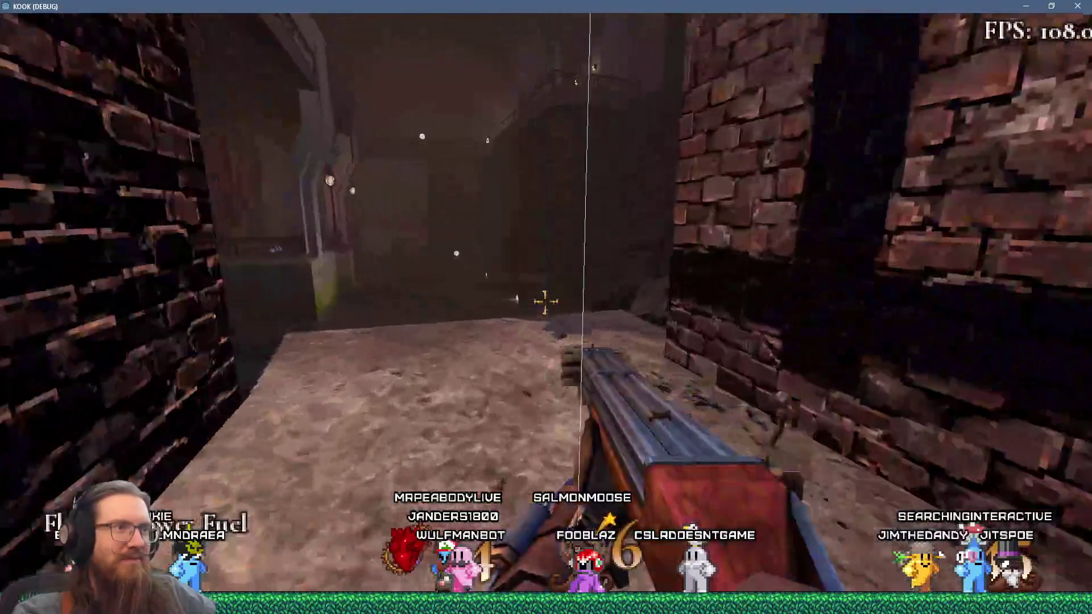
pyautogui.press('w')
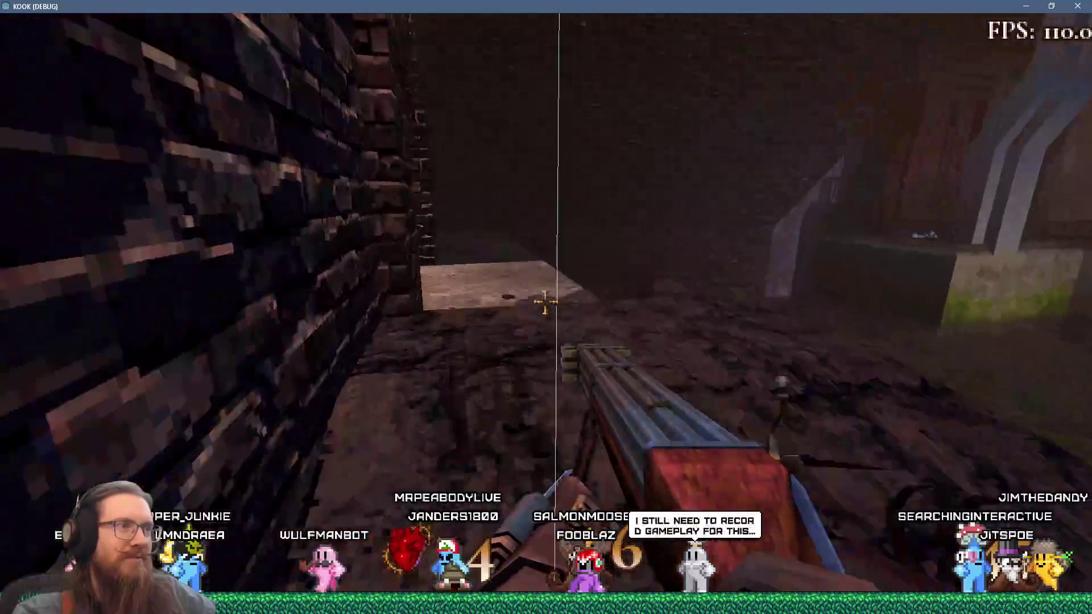
pyautogui.press('w')
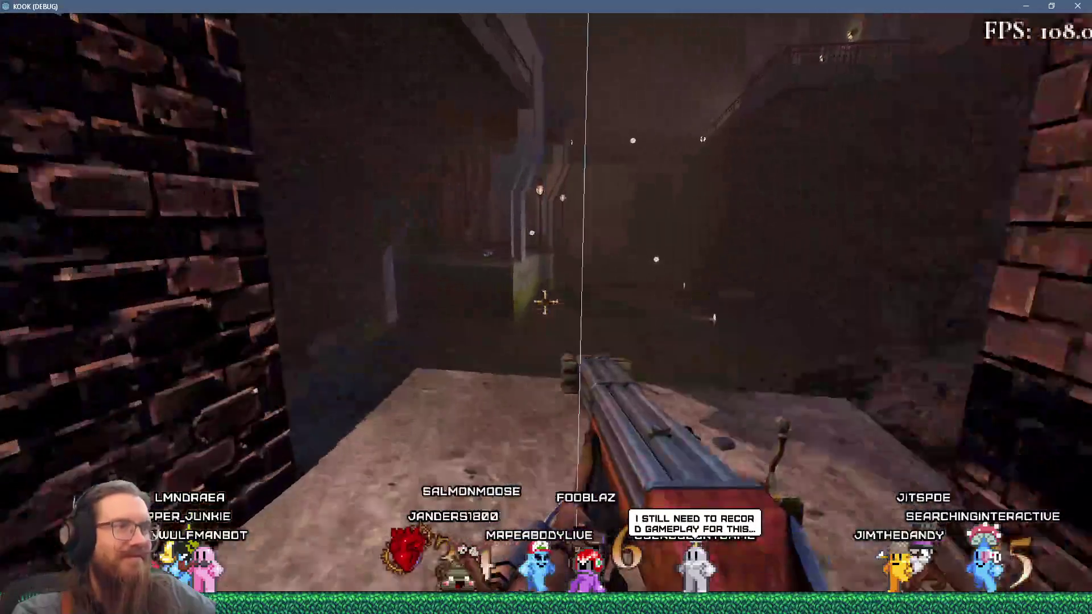
pyautogui.press('w')
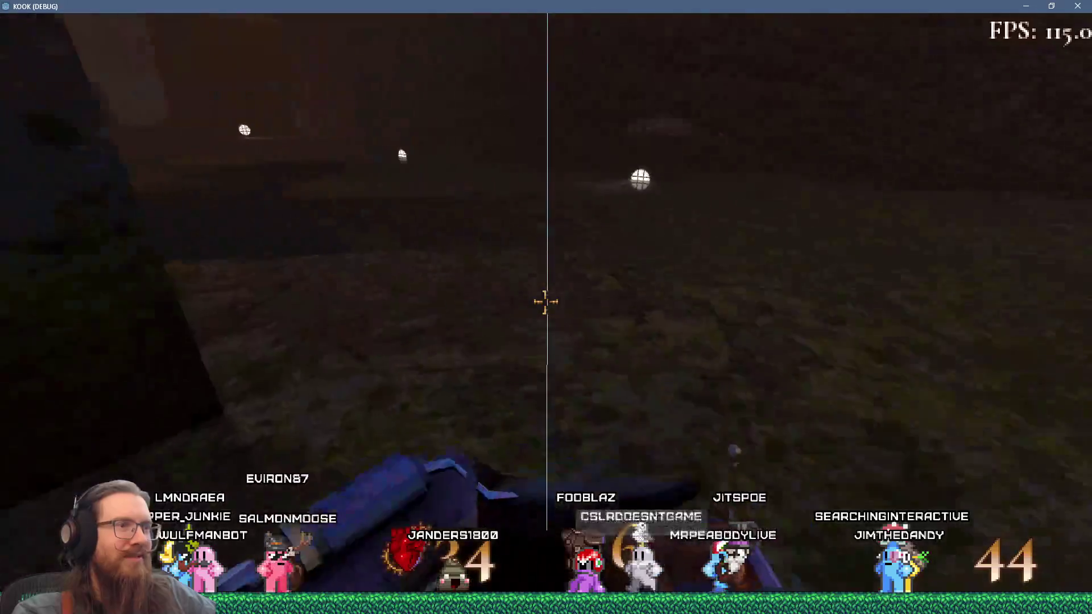
# Head past the round barred window, climb the stairs to the lamp-lit walkway, and open the console.
pyautogui.press('w')
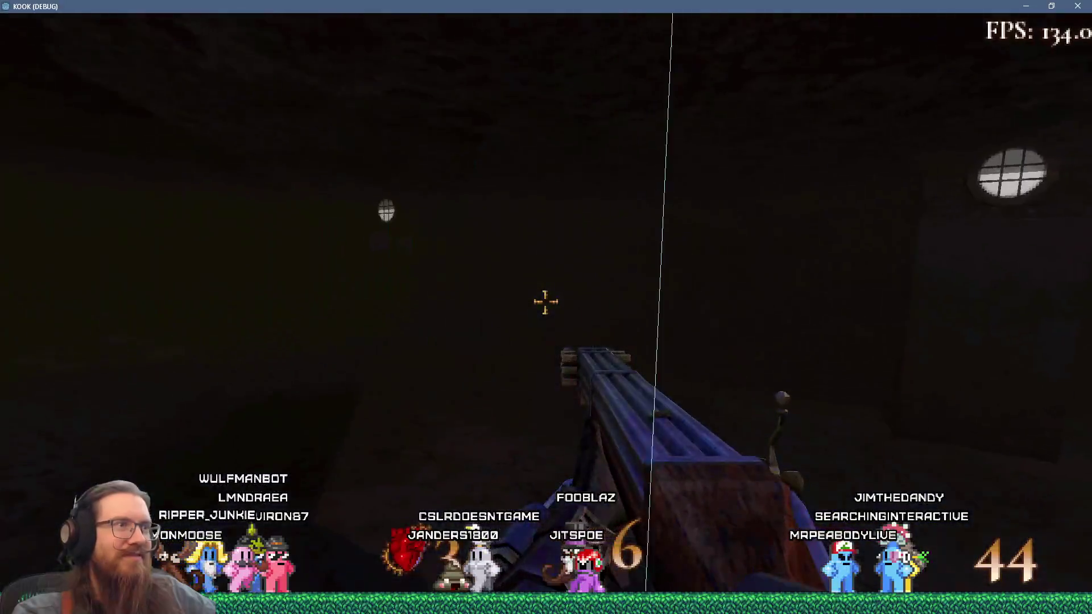
pyautogui.press('w')
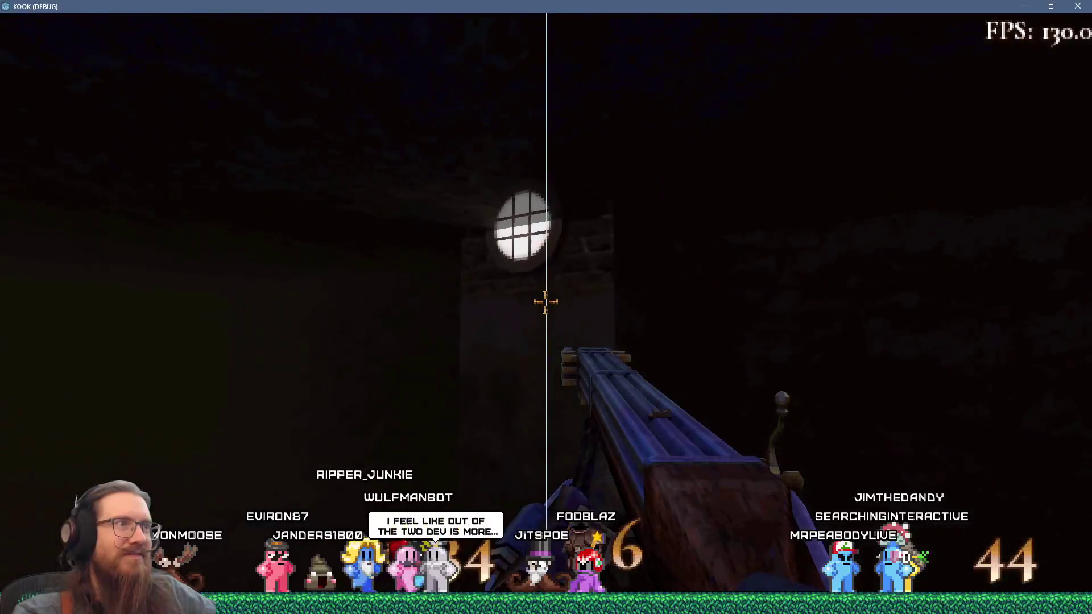
pyautogui.press('w')
pyautogui.press('s')
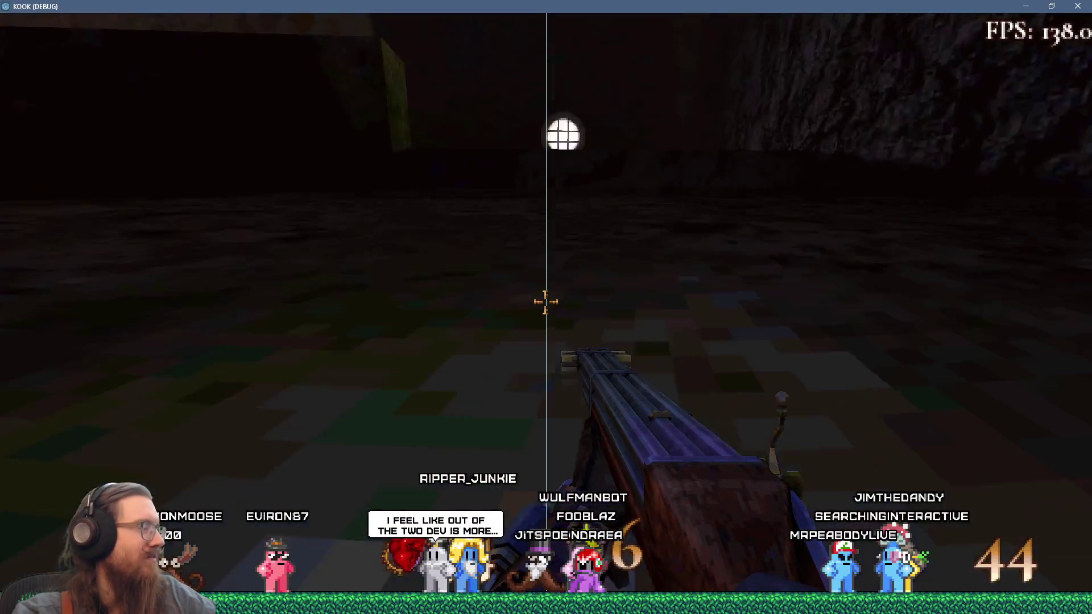
pyautogui.press('w')
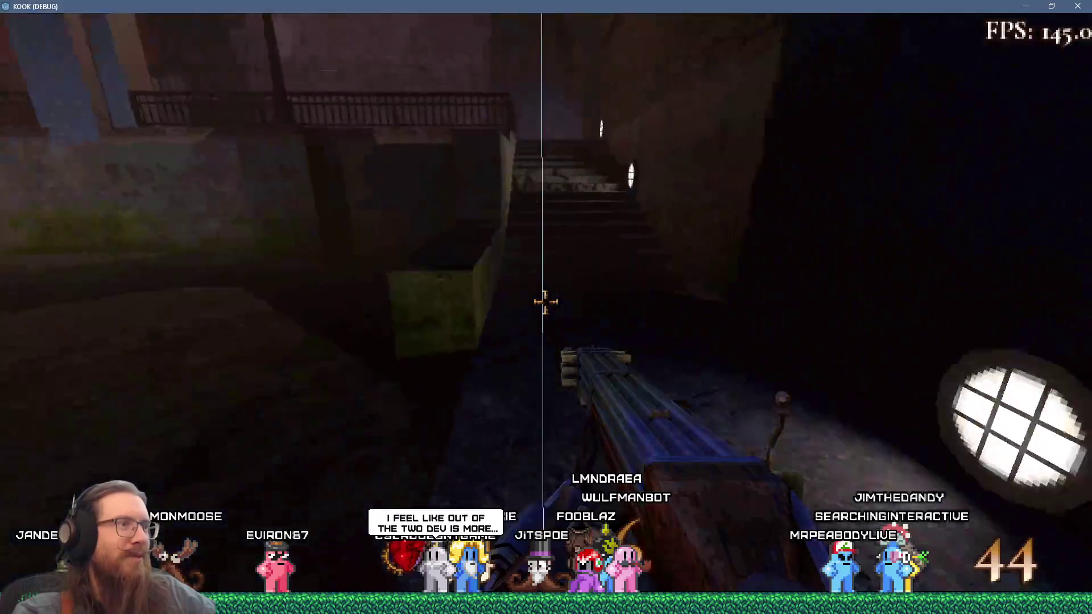
pyautogui.press('w')
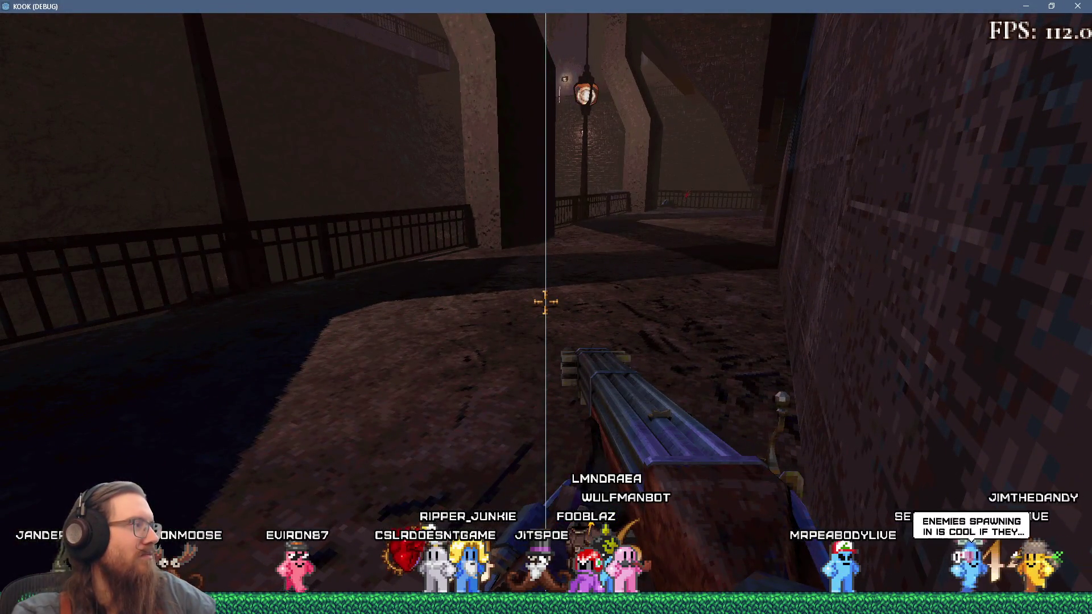
pyautogui.press('`')
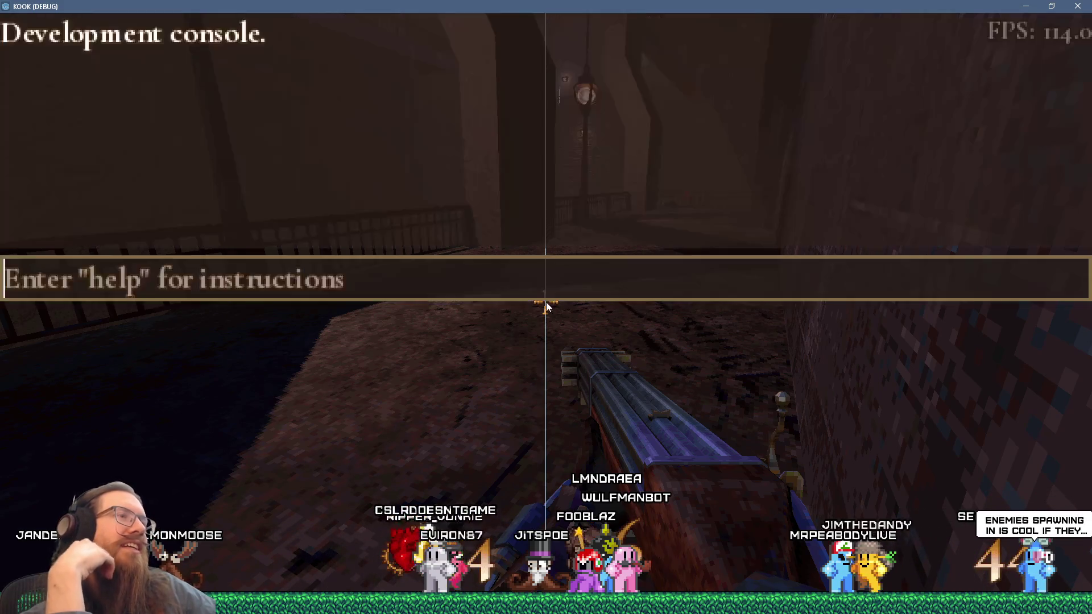
# Quit the game with the qt console command, then bring kook_todo.txt in Notepad to the front.
pyautogui.write('q')
pyautogui.write('t')
pyautogui.press('Return')
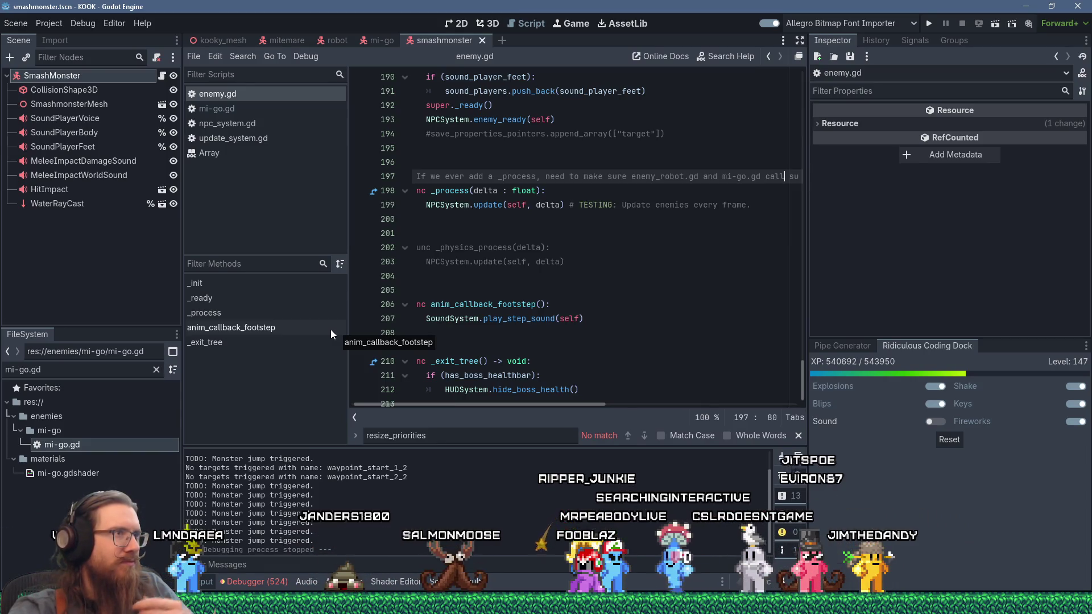
pyautogui.hscroll(-1, 490, 332)
pyautogui.click(489, 332)
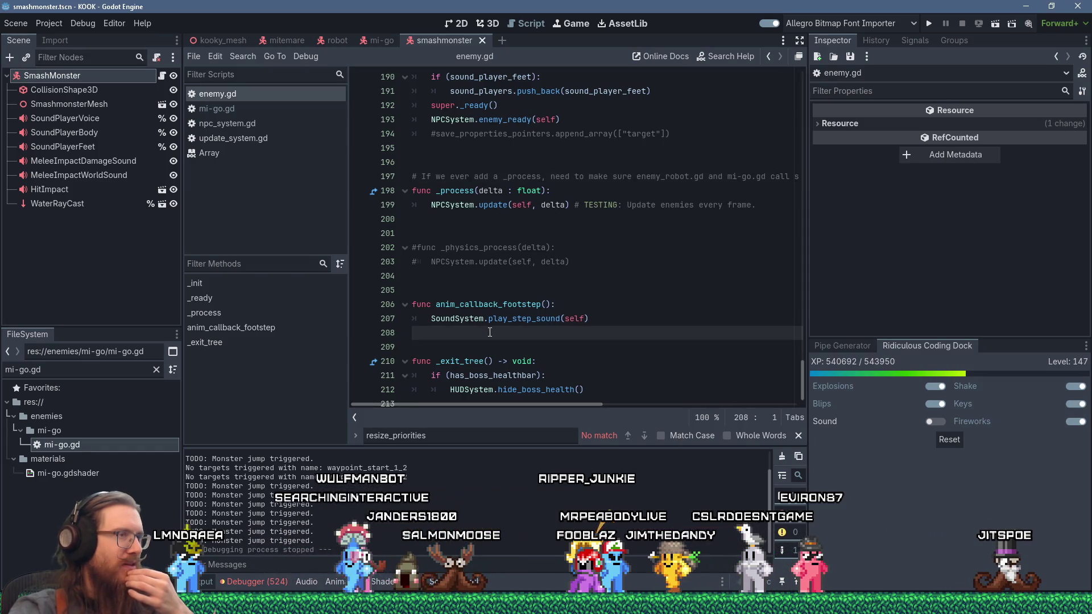
pyautogui.hotkey('alt', 'Tab')
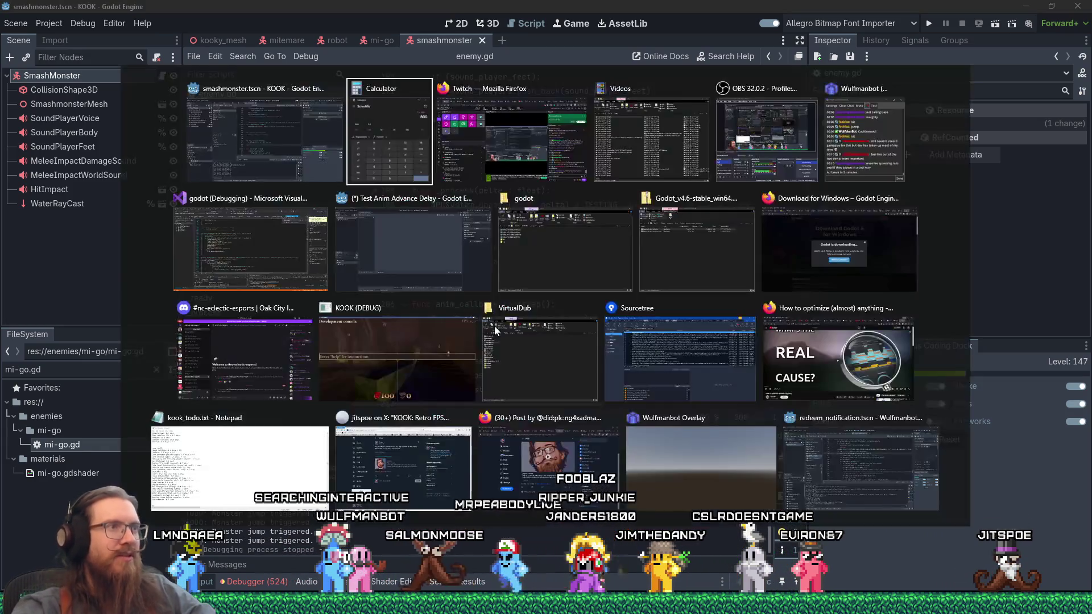
pyautogui.click(239, 503)
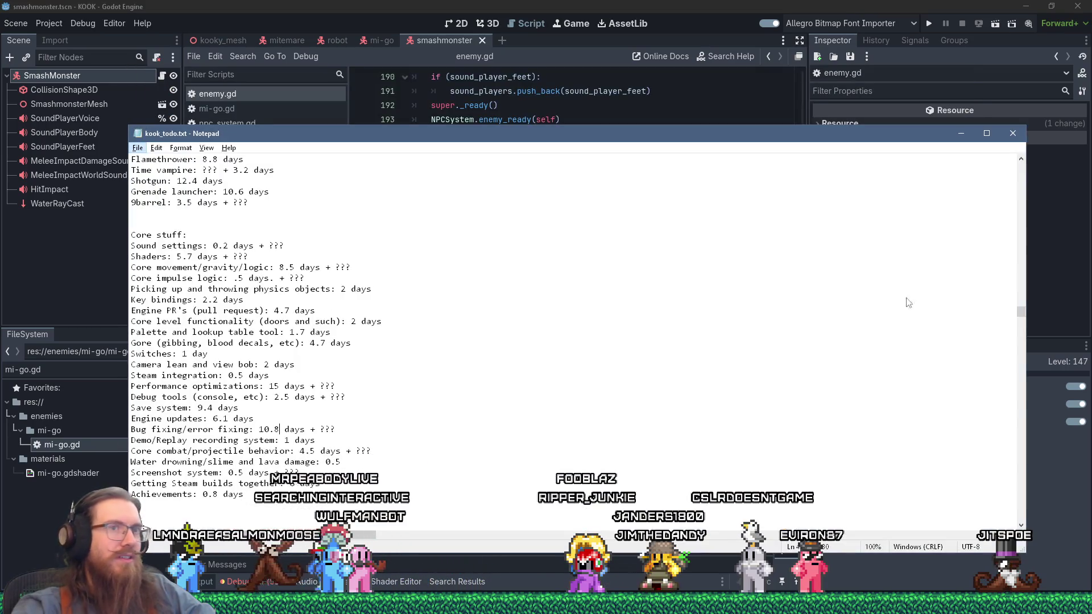
# Insert 'Update player movement at set rate.' below 'Things I want to do next:' and save.
pyautogui.moveTo(1023, 320); pyautogui.dragTo(999, 178)
pyautogui.click(343, 155)
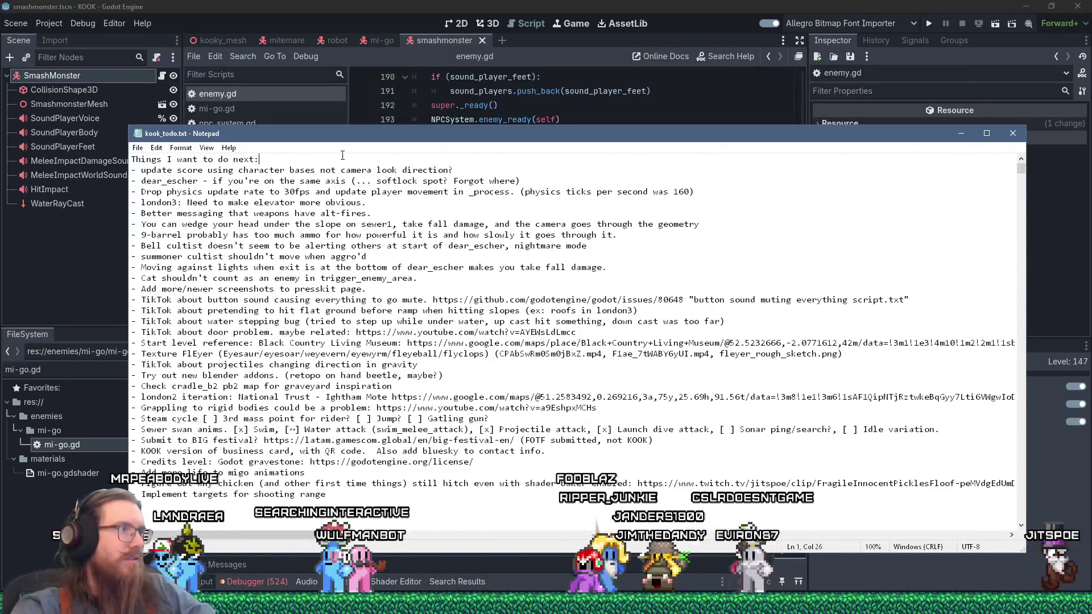
pyautogui.press('Return')
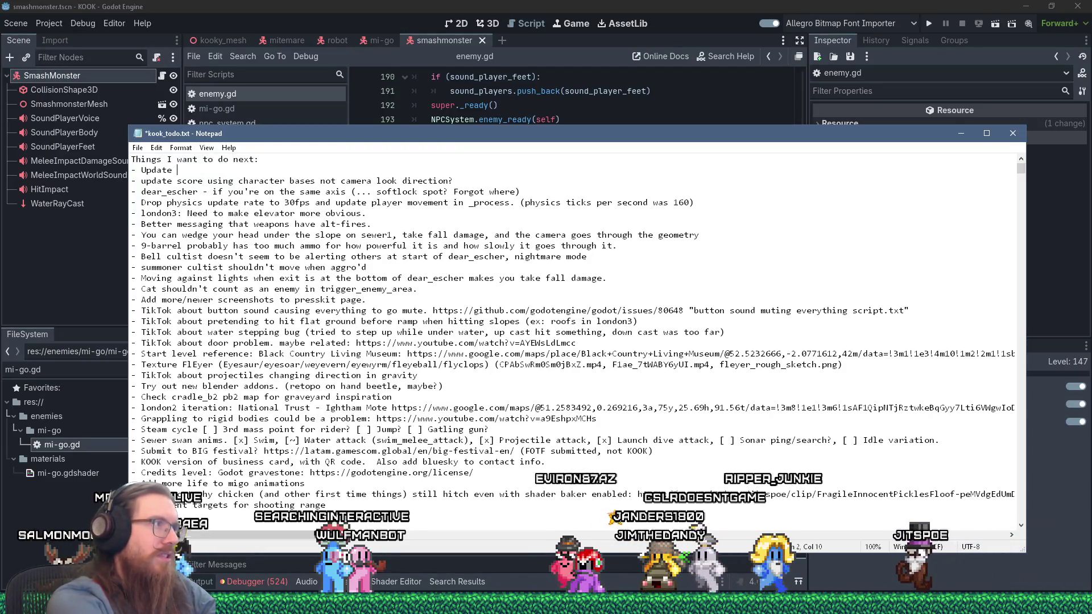
pyautogui.write('player at ')
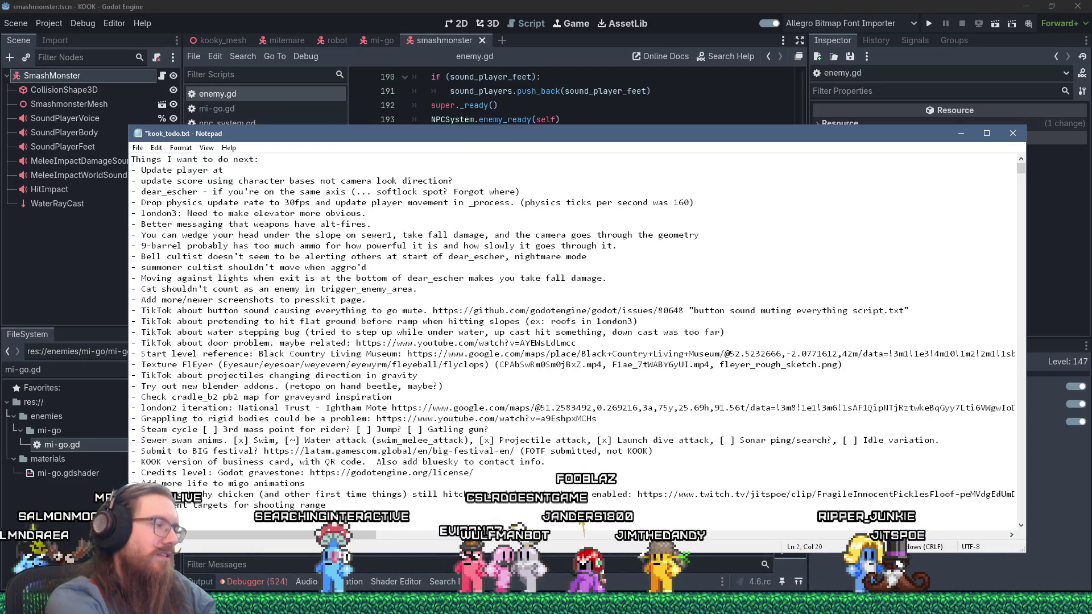
pyautogui.write('set rate.')
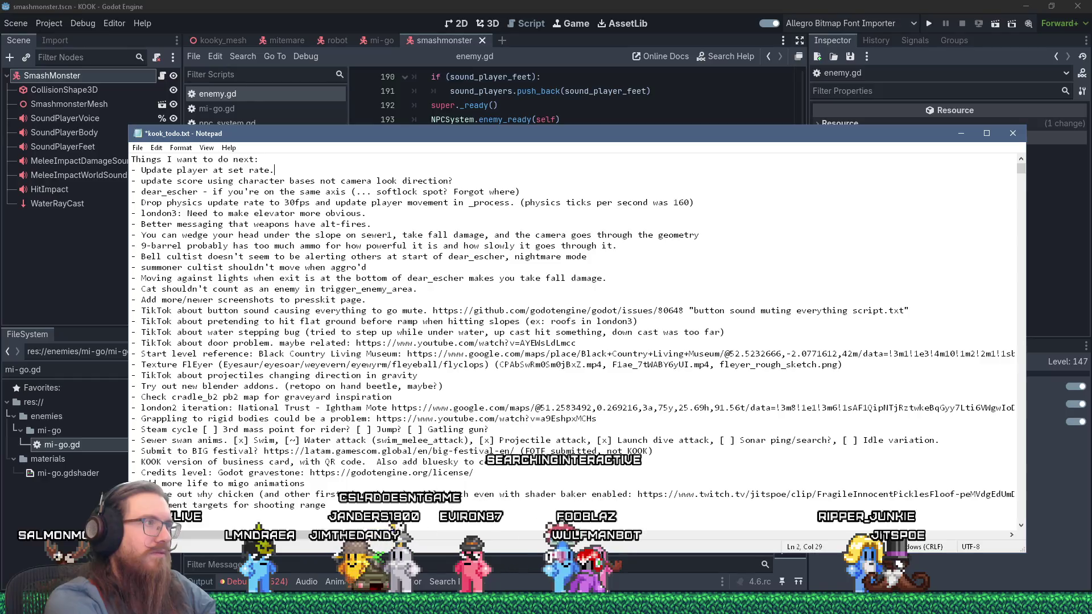
pyautogui.click(213, 170)
pyautogui.write('movement')
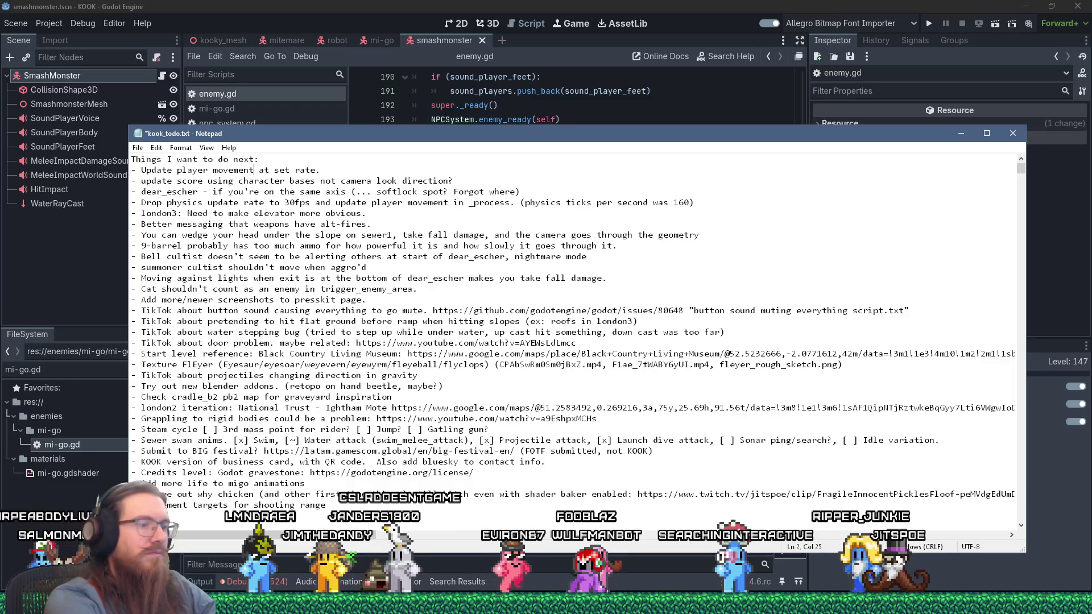
pyautogui.hotkey('ctrl', 's')
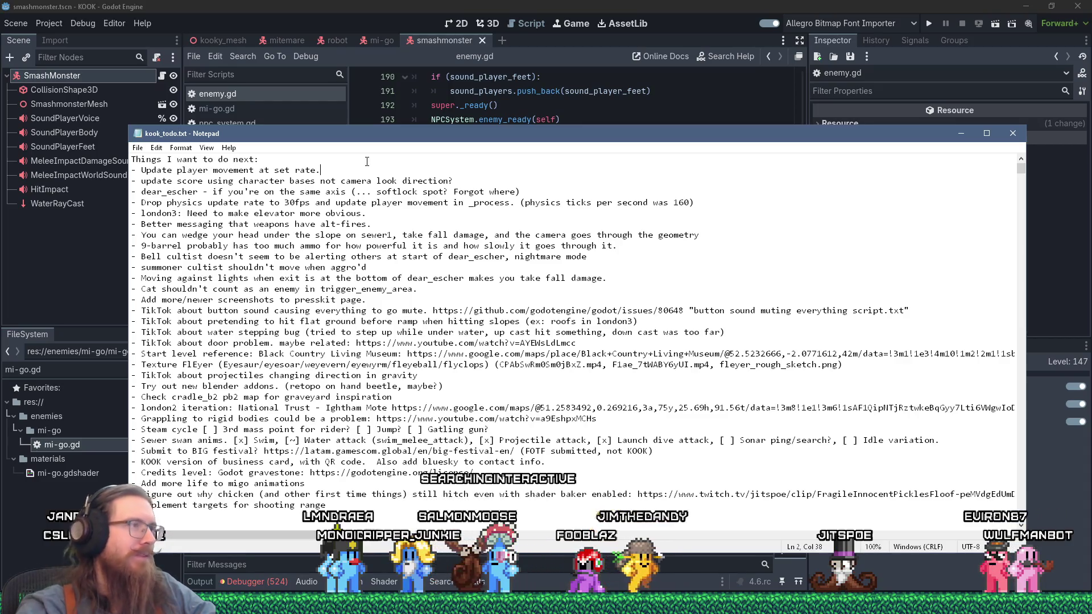
# Nudge the Notepad window aside, then close kook_todo.txt to reveal enemy.gd in Godot.
pyautogui.moveTo(456, 140); pyautogui.dragTo(470, 116)
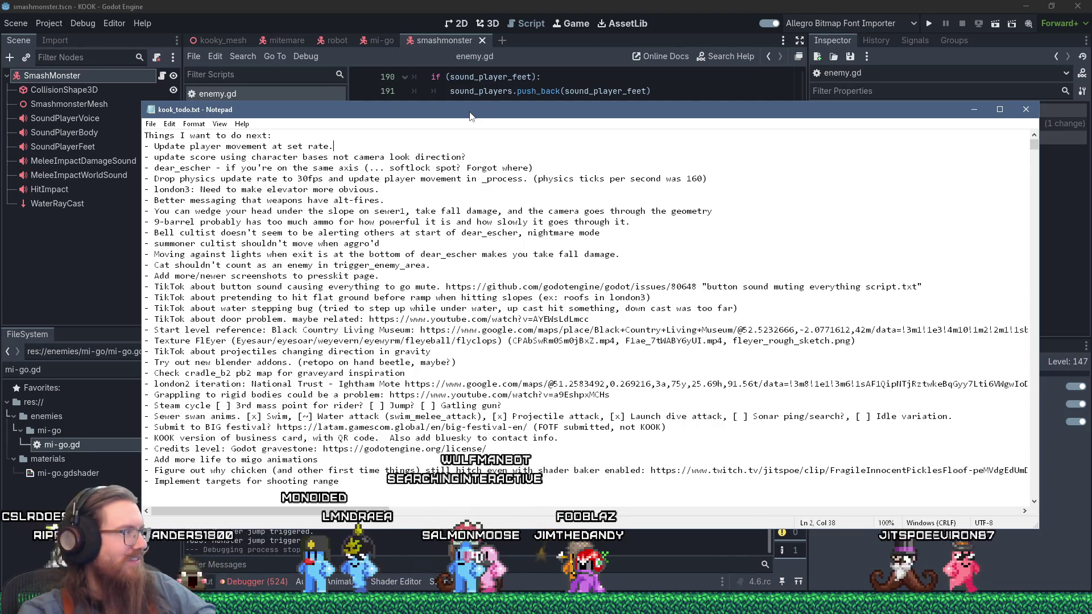
pyautogui.hotkey('alt', 'Tab')
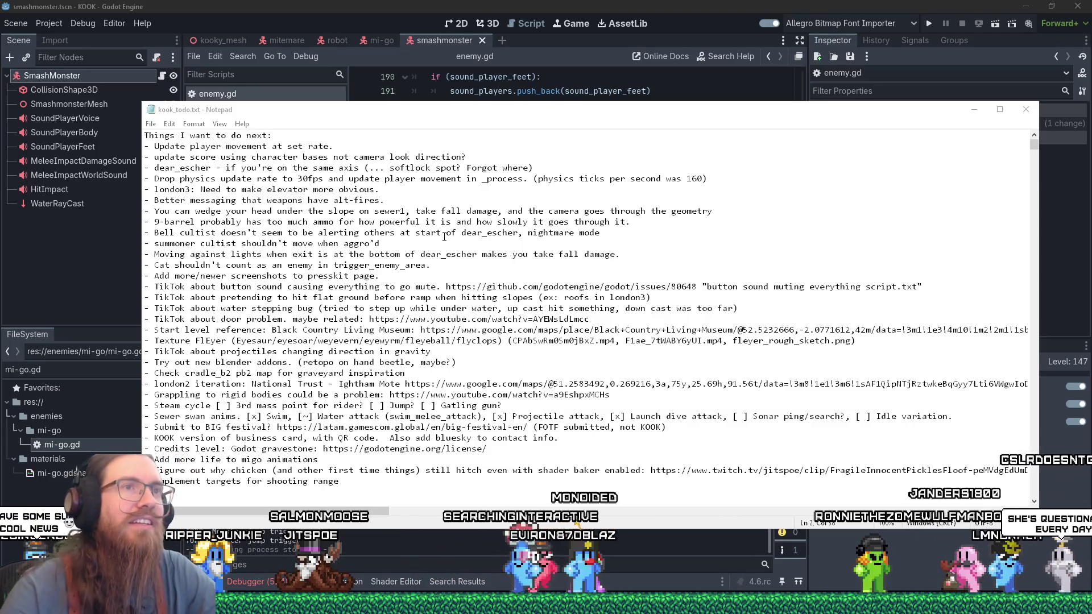
pyautogui.click(1026, 109)
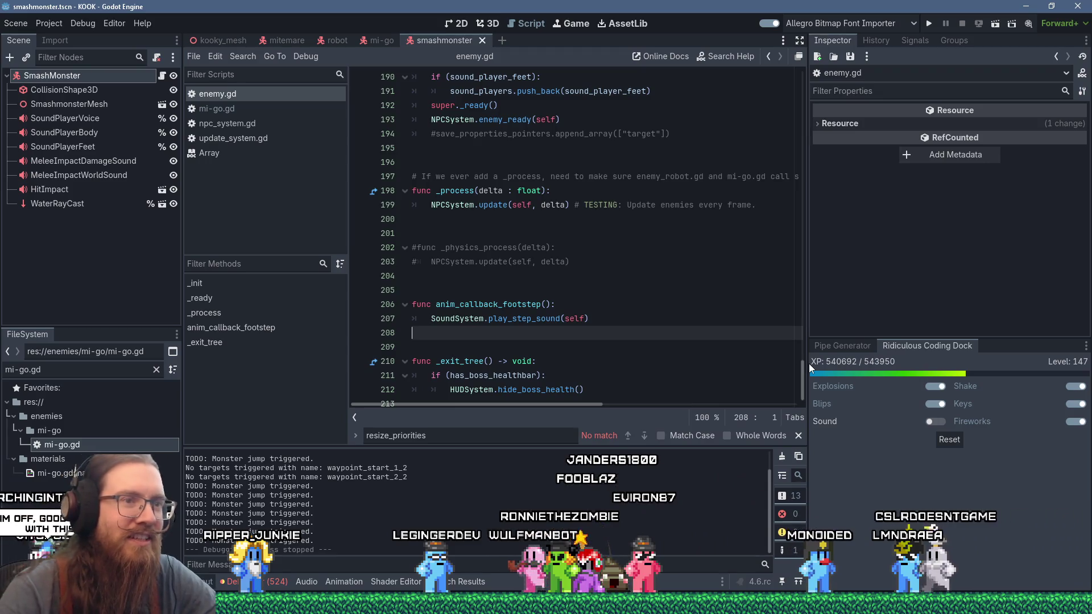
# Widen the code area via both dock dividers, close the find/replace bar, and select the file filter text.
pyautogui.moveTo(808, 363); pyautogui.dragTo(899, 371)
pyautogui.moveTo(182, 401)
pyautogui.mouseDown()
pyautogui.moveTo(145, 408)
pyautogui.moveTo(159, 409)
pyautogui.mouseUp()
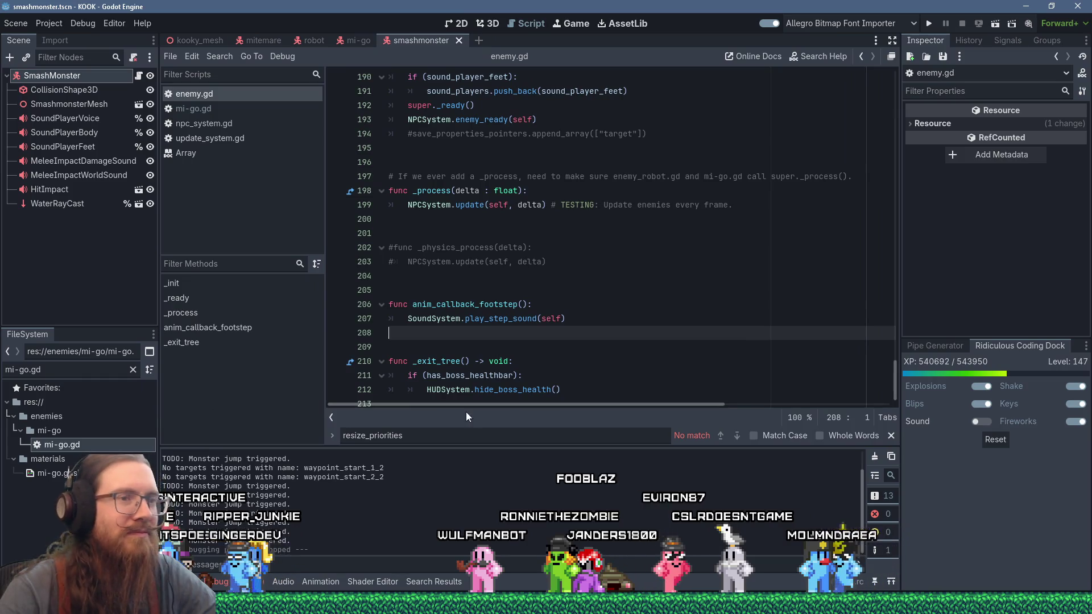
pyautogui.click(891, 436)
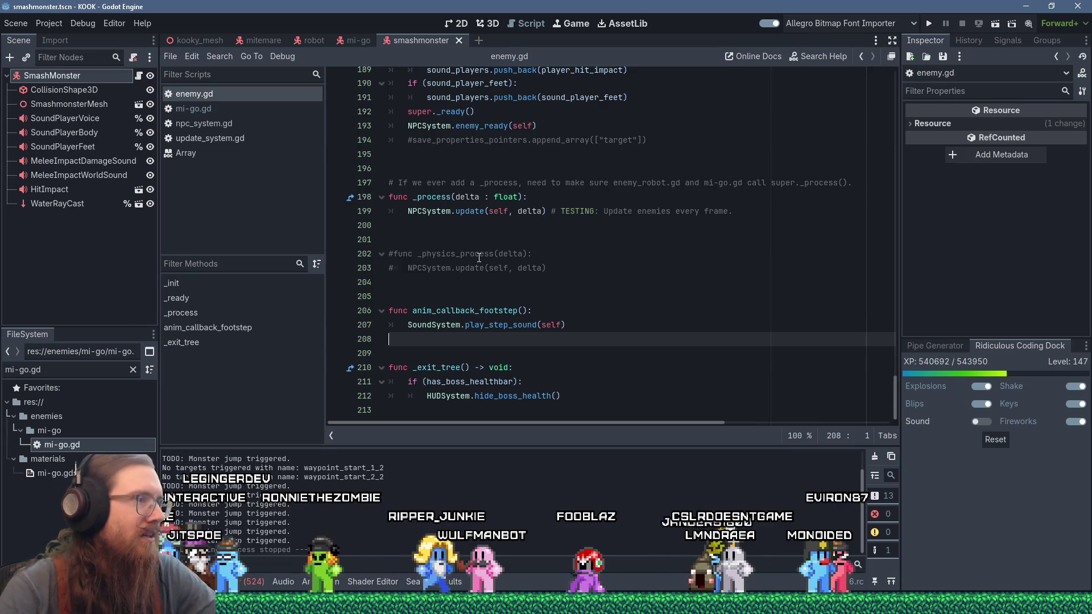
pyautogui.scroll(5, 479, 258)
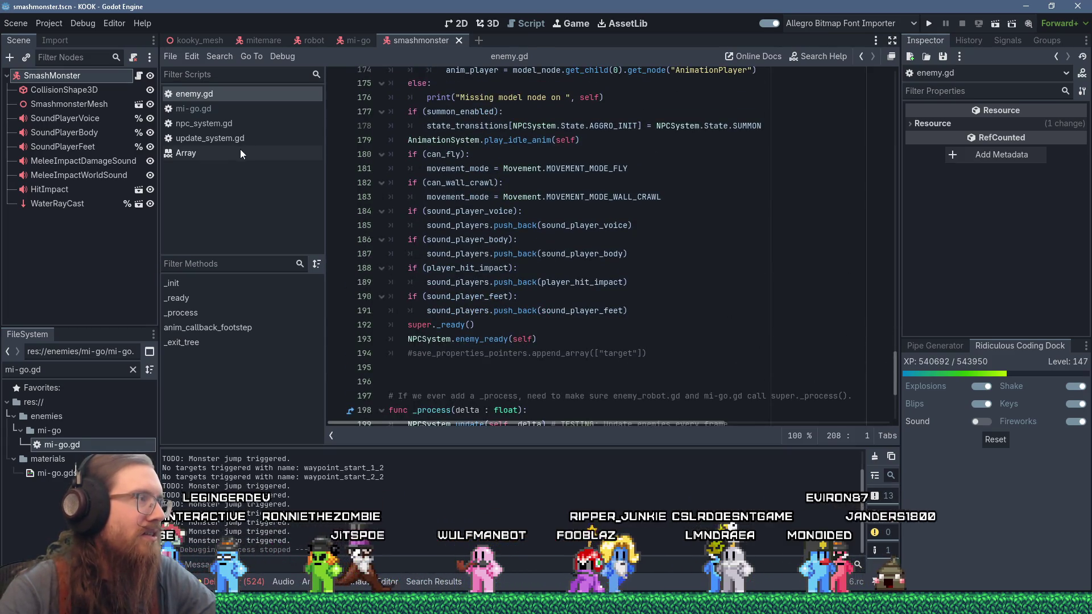
pyautogui.scroll(12, 466, 239)
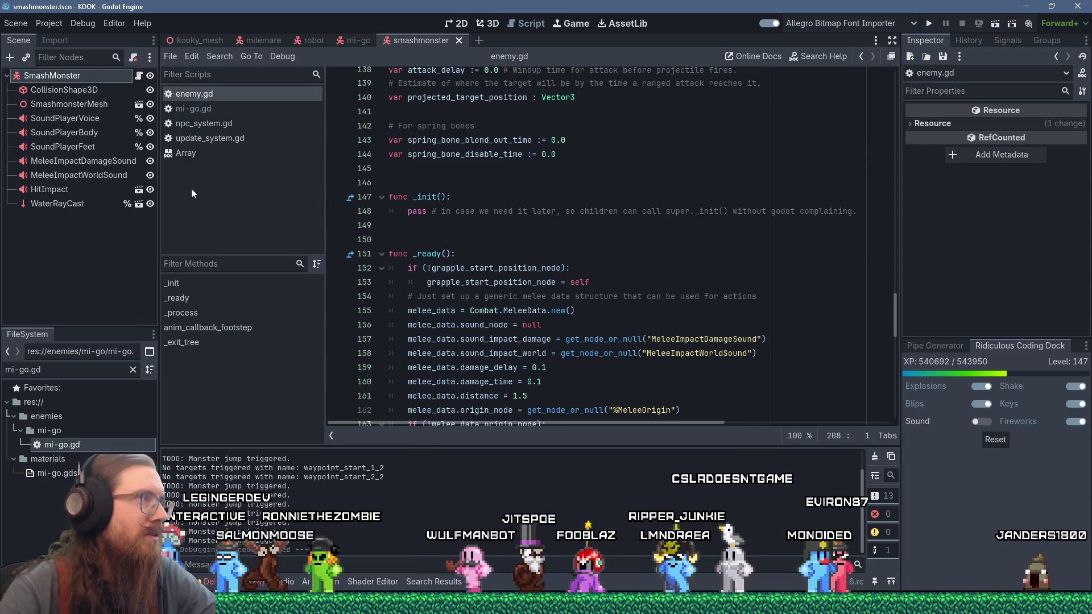
pyautogui.click(68, 370)
# Filter the FileSystem on 'player_system' and open player_system.gd.
pyautogui.write('player_system')
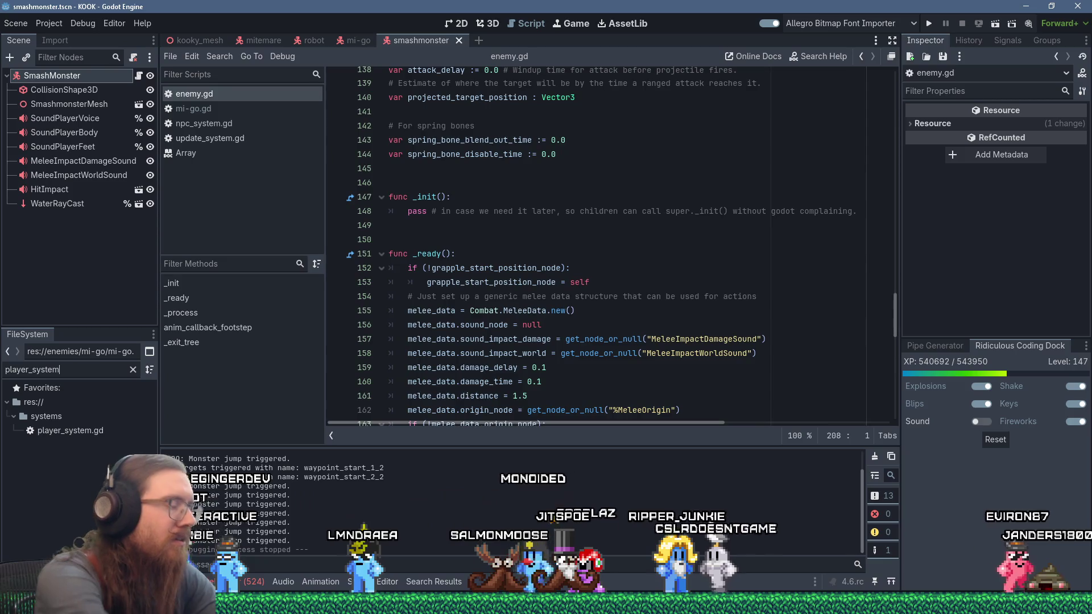
pyautogui.click(96, 431)
pyautogui.doubleClick(96, 430)
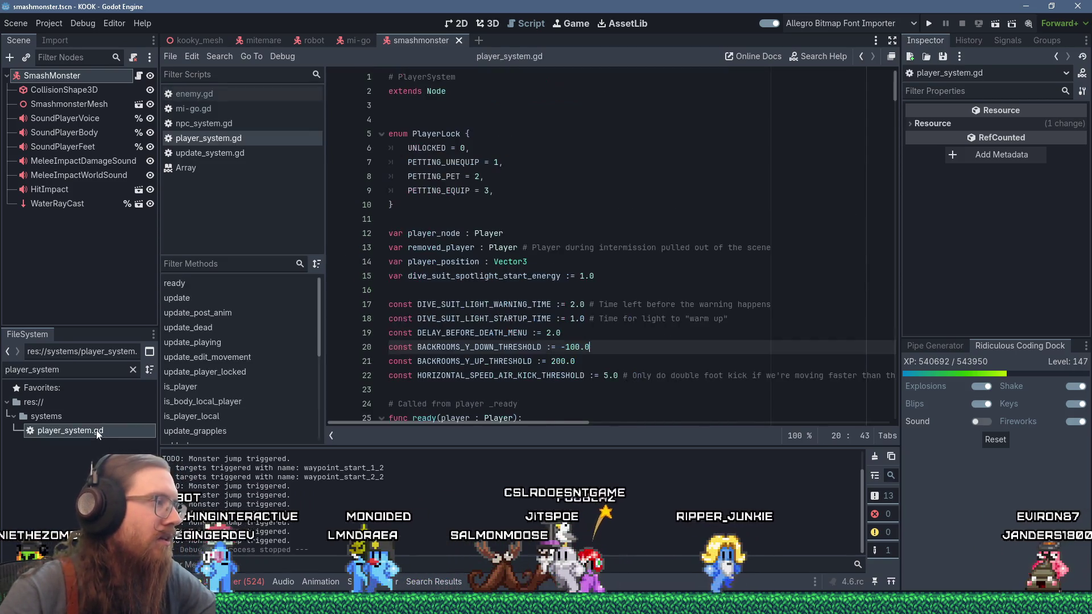
pyautogui.scroll(-4, 554, 322)
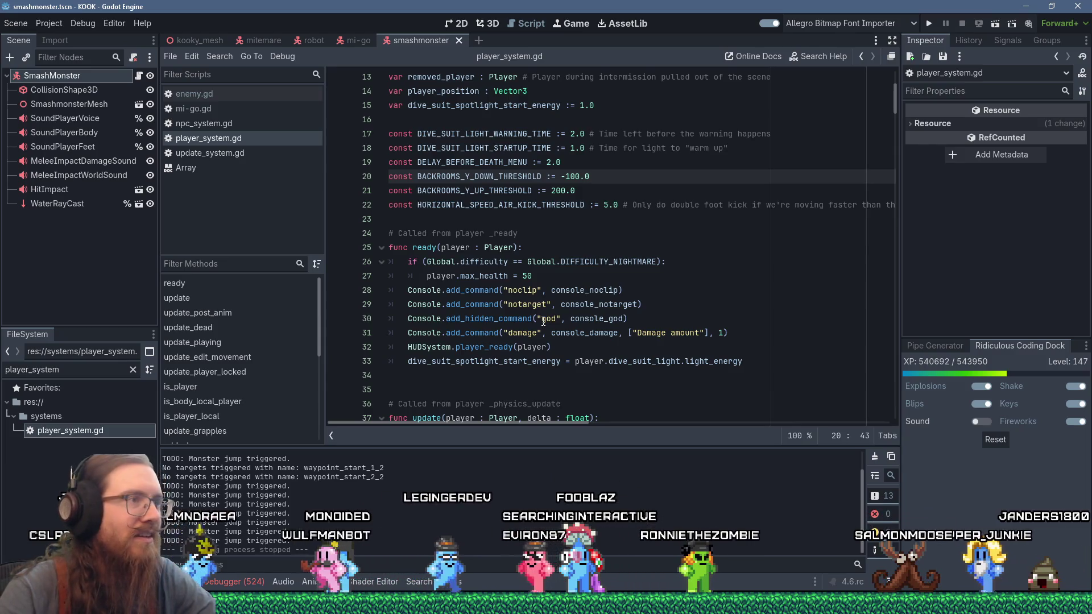
pyautogui.scroll(3, 523, 335)
# Insert a blank line at line 23 between the constants and the ready function, and save.
pyautogui.click(504, 351)
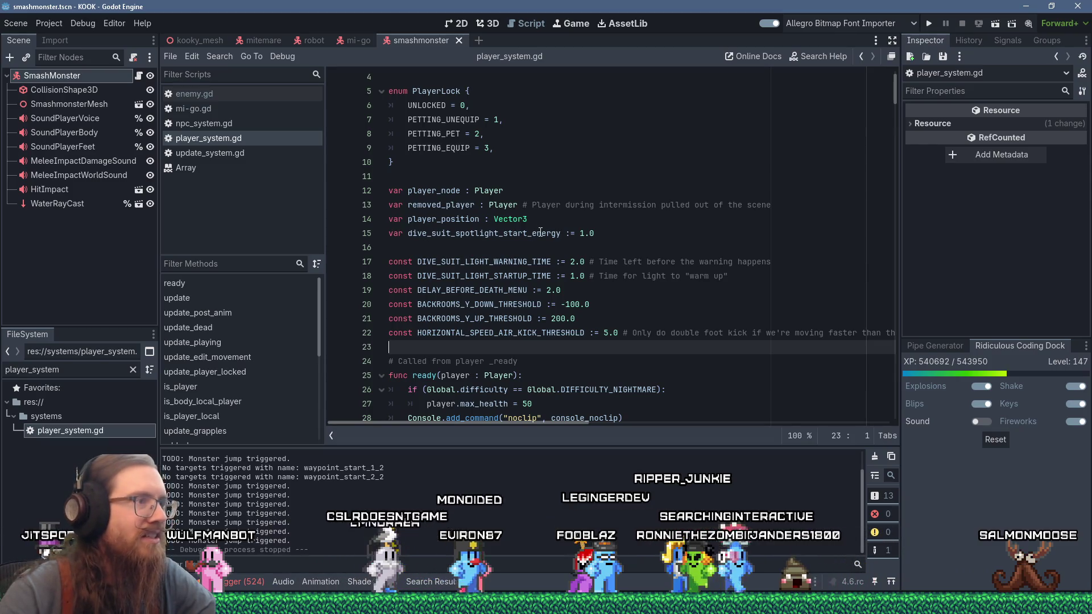
pyautogui.scroll(-4, 541, 233)
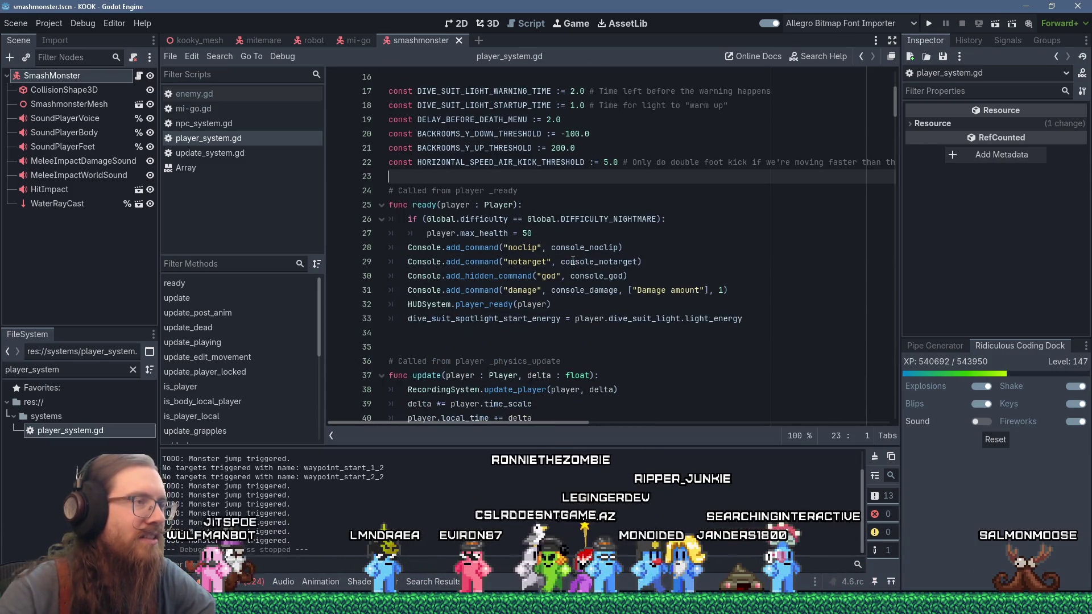
pyautogui.moveTo(515, 275)
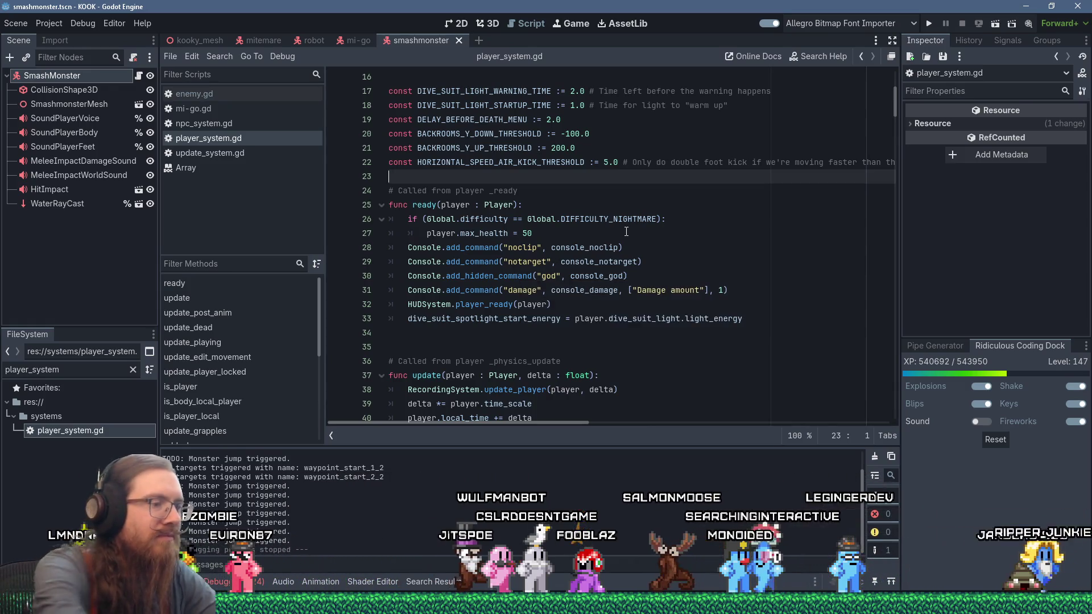
pyautogui.press('Return')
pyautogui.hotkey('ctrl', 's')
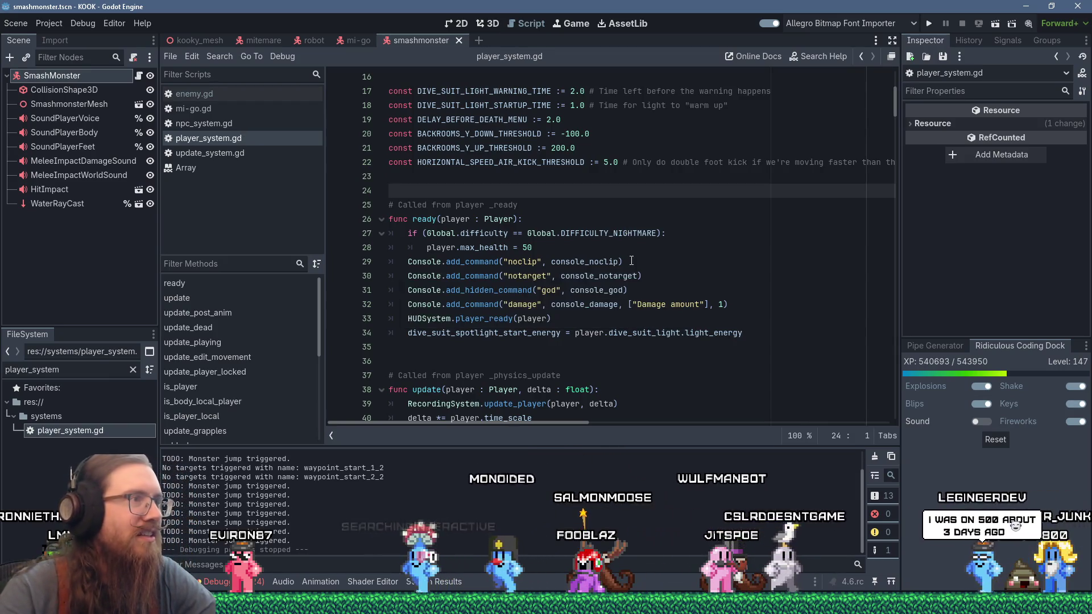
pyautogui.scroll(-1, 625, 261)
pyautogui.click(503, 309)
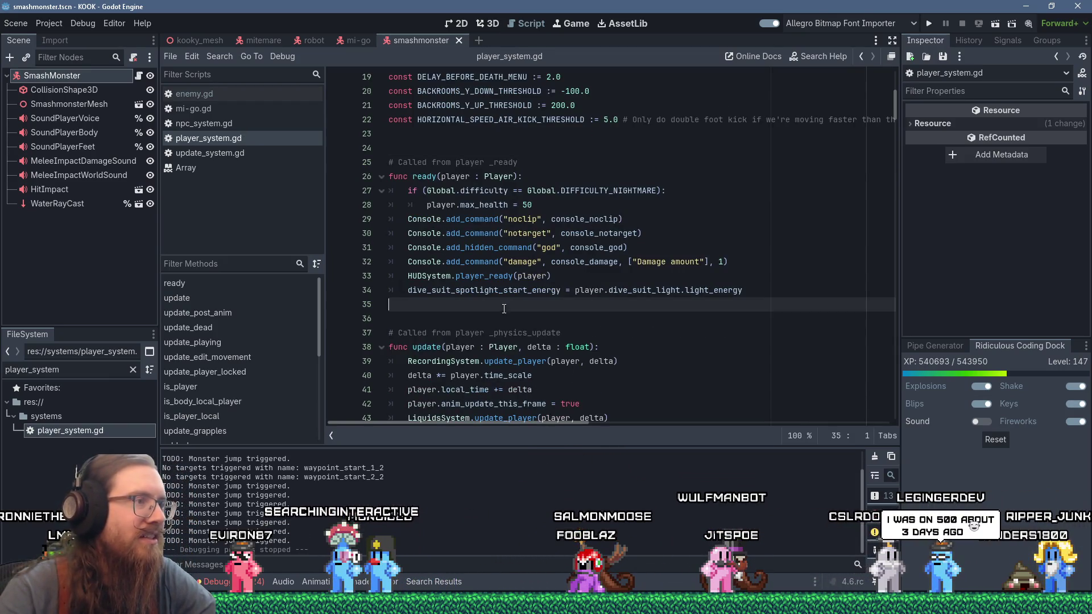
pyautogui.scroll(-4, 503, 309)
pyautogui.scroll(-4, 521, 293)
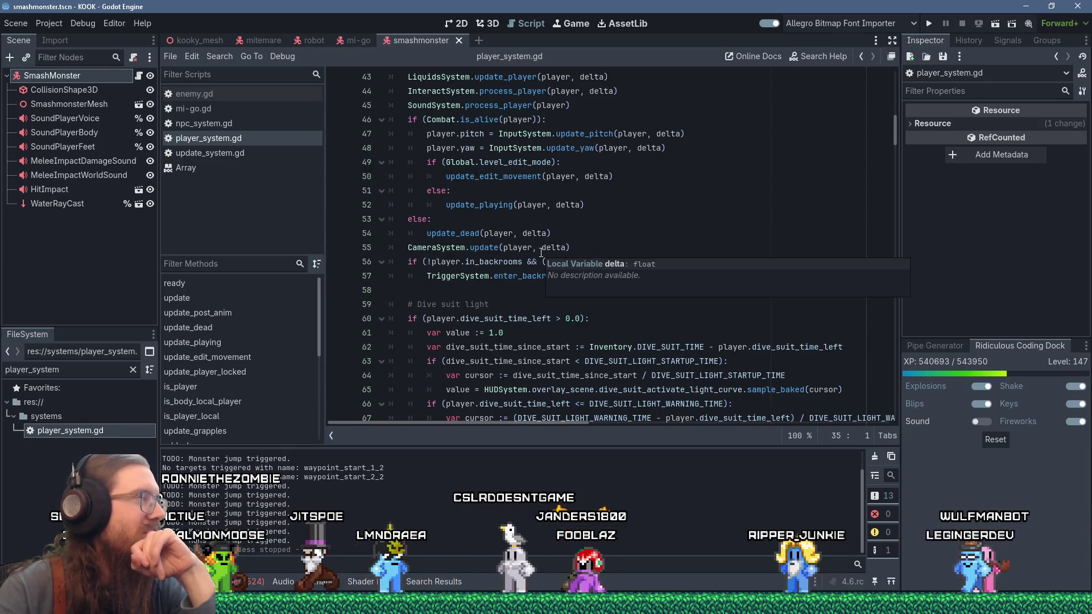
pyautogui.scroll(3, 541, 254)
pyautogui.scroll(2, 541, 254)
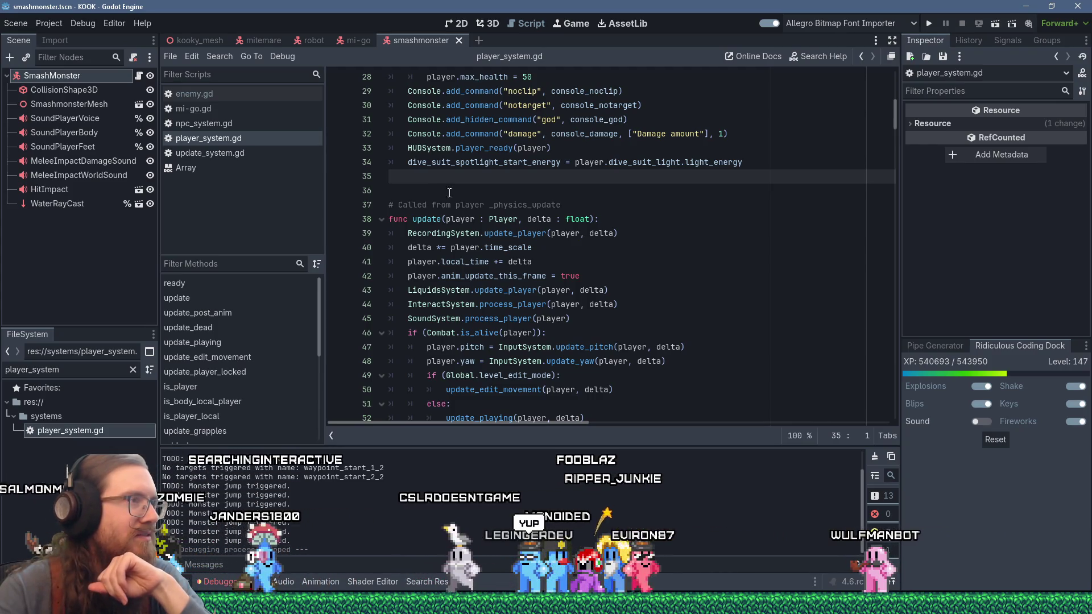
pyautogui.moveTo(530, 230)
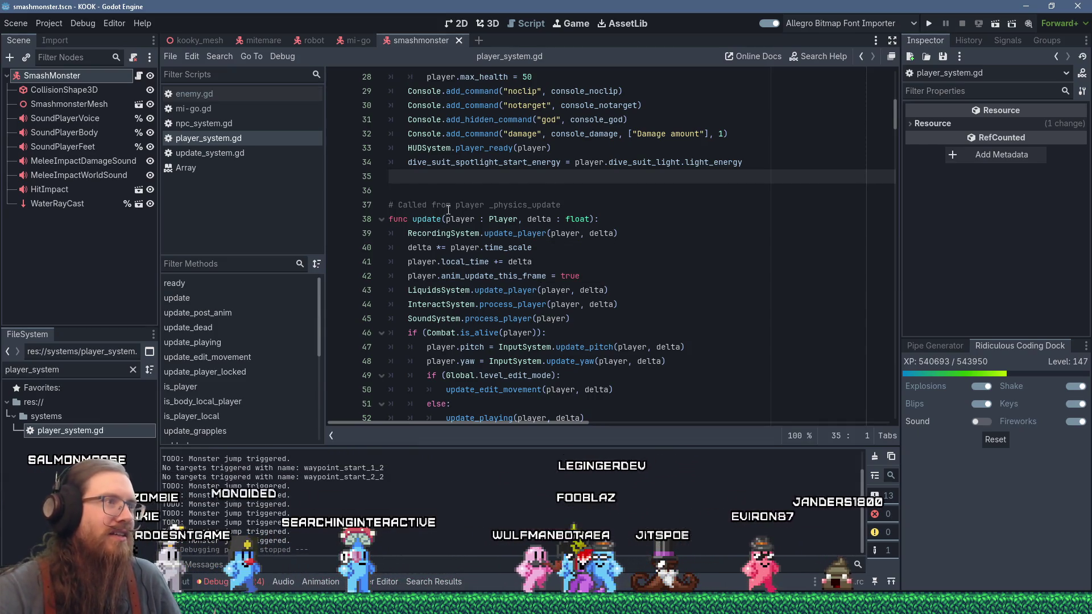
pyautogui.scroll(5, 448, 210)
pyautogui.click(457, 229)
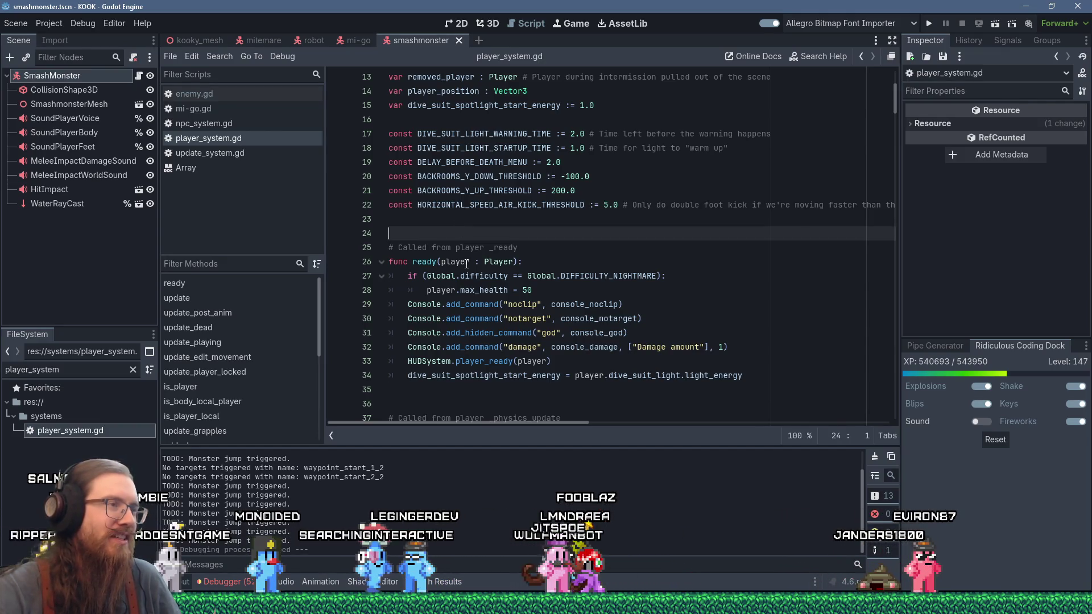
pyautogui.click(434, 219)
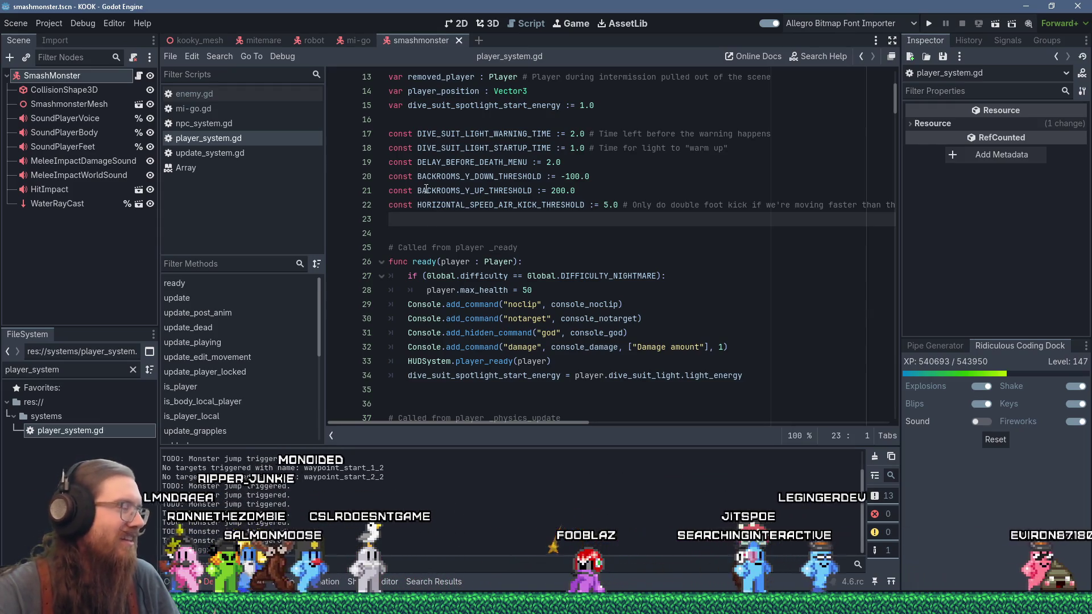
pyautogui.scroll(-2, 495, 255)
pyautogui.scroll(-2, 494, 255)
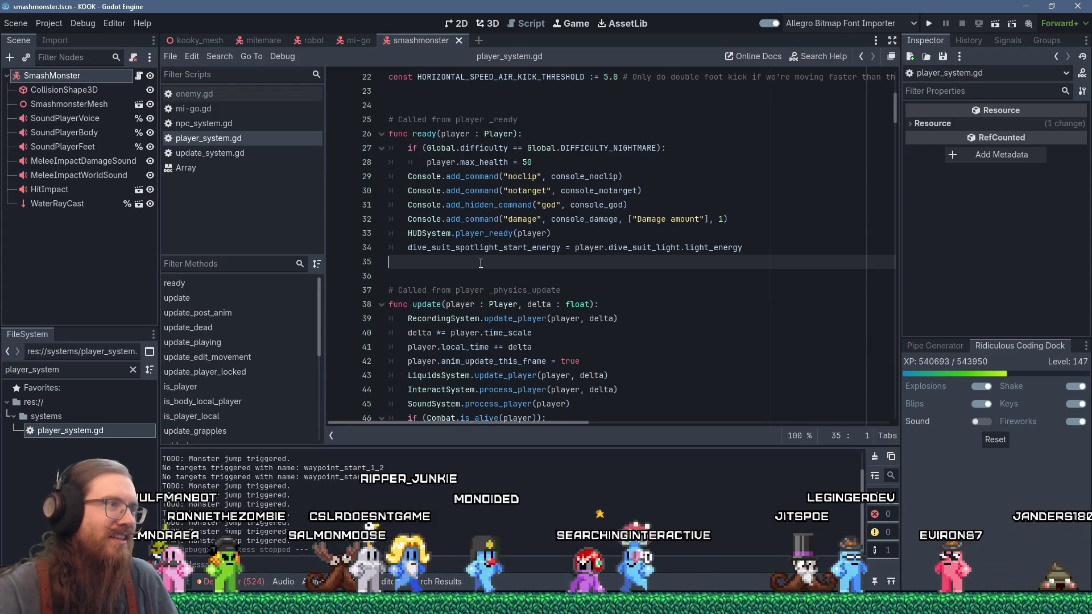
# Review the blank lines around player_system.gd's ready and update functions, then open the Array class reference.
pyautogui.click(534, 268)
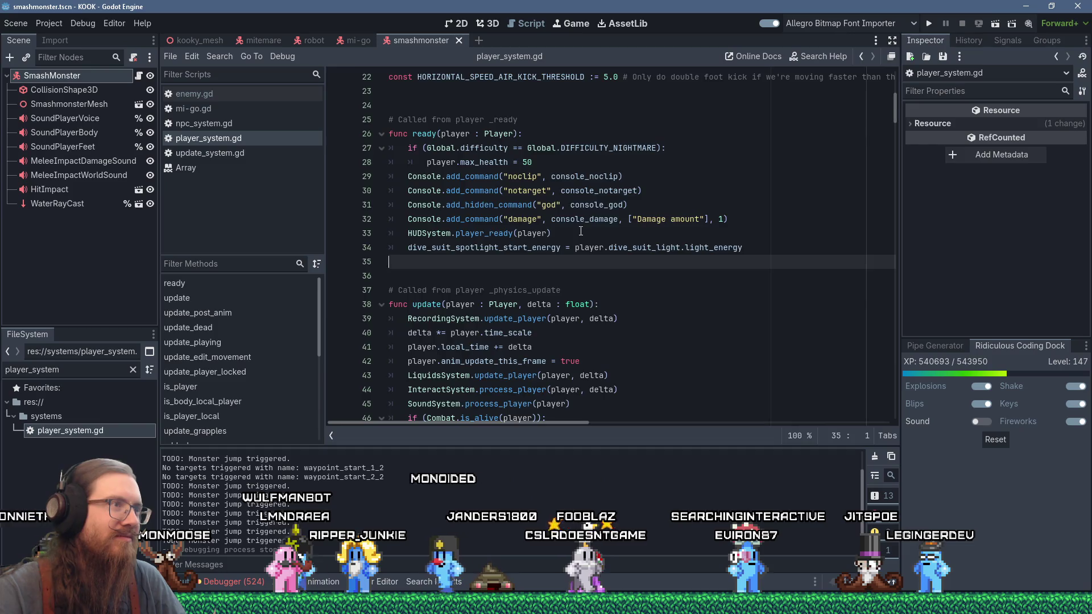
pyautogui.scroll(3, 580, 231)
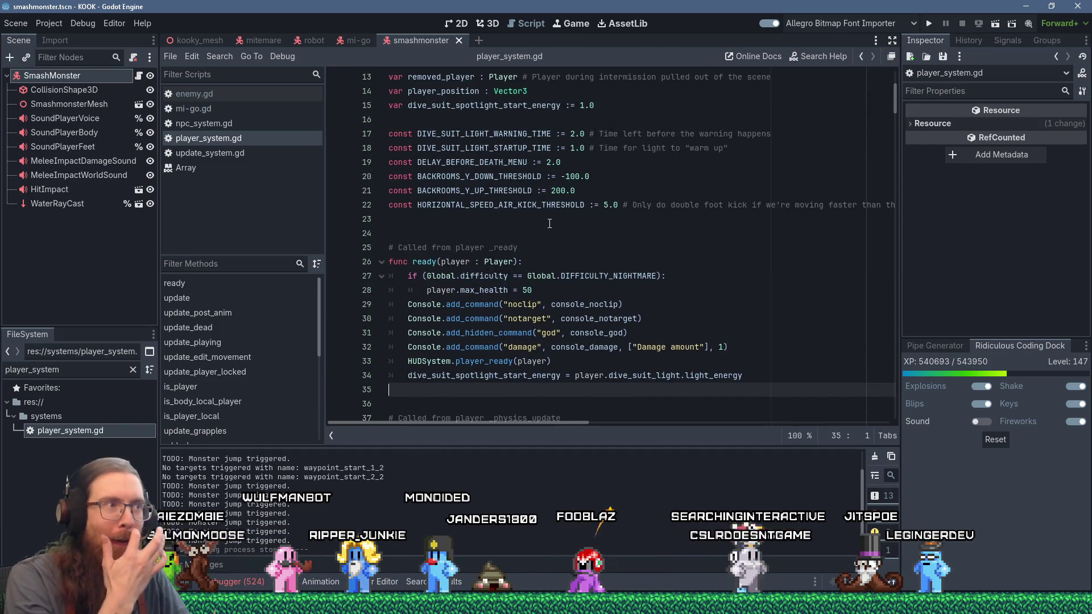
pyautogui.click(547, 222)
pyautogui.click(539, 233)
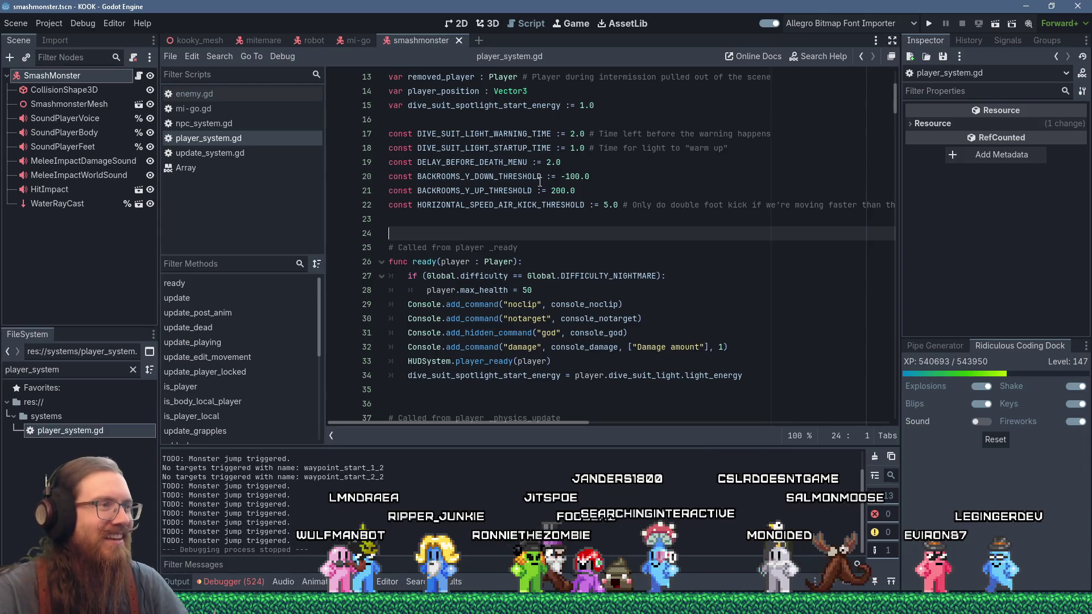
pyautogui.scroll(-4, 590, 279)
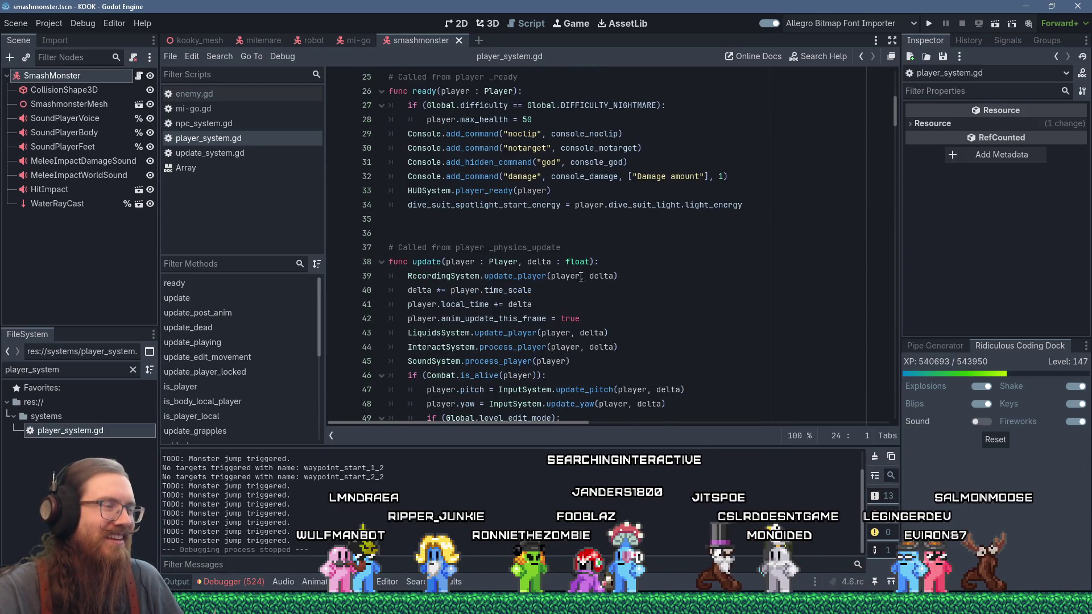
pyautogui.click(526, 220)
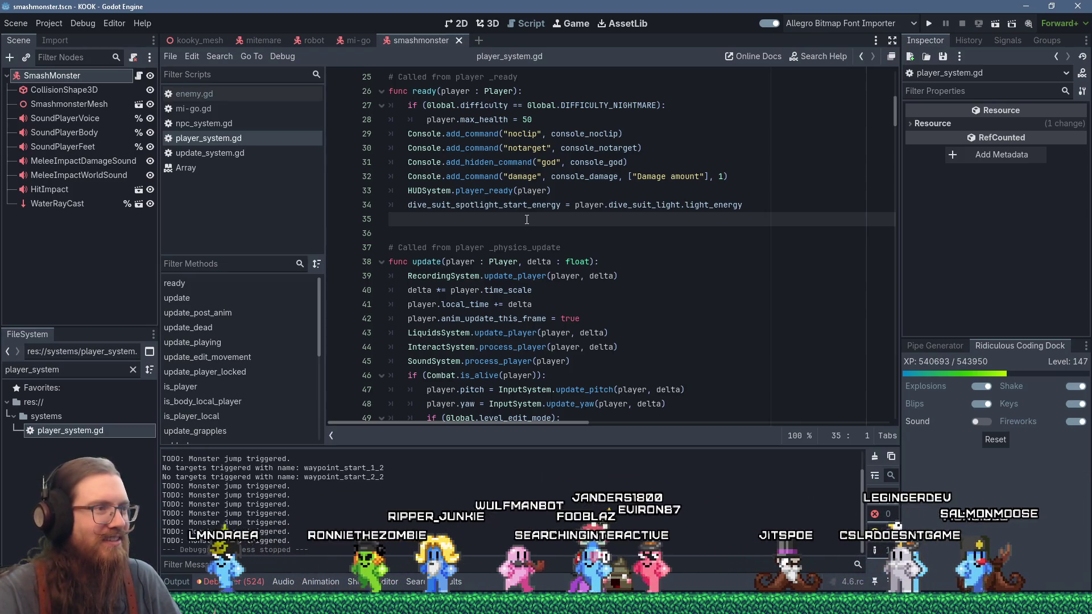
pyautogui.scroll(-4, 614, 267)
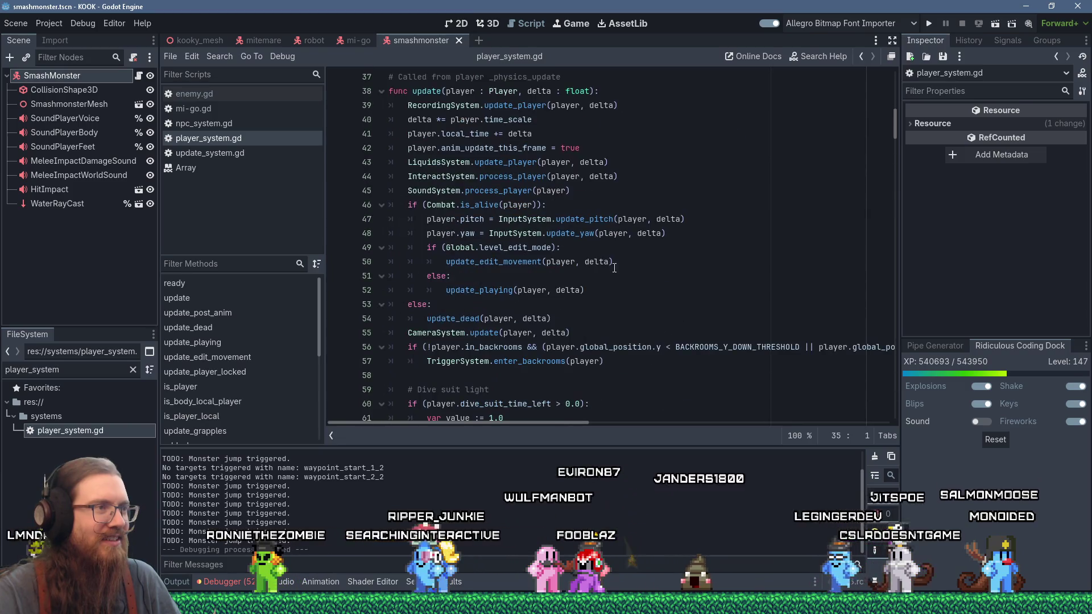
pyautogui.scroll(5, 614, 267)
pyautogui.click(552, 276)
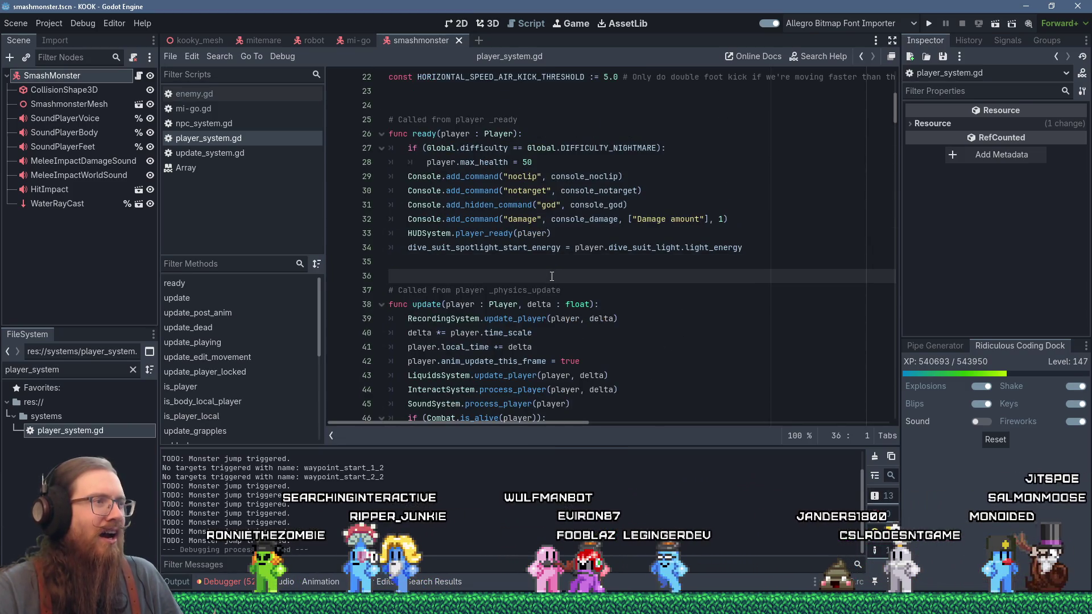
pyautogui.scroll(7, 551, 276)
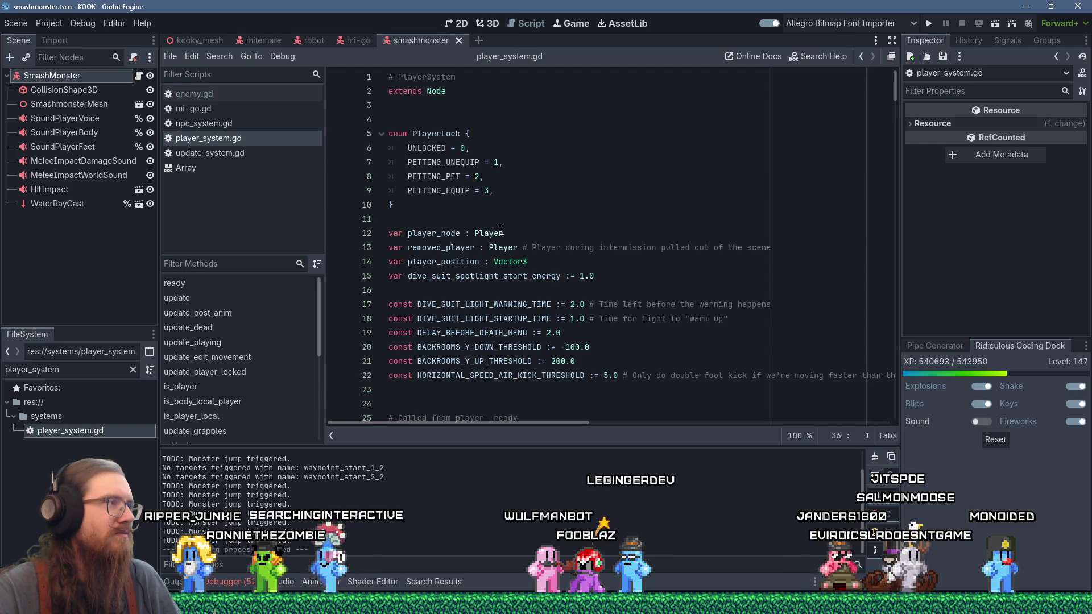
pyautogui.click(229, 169)
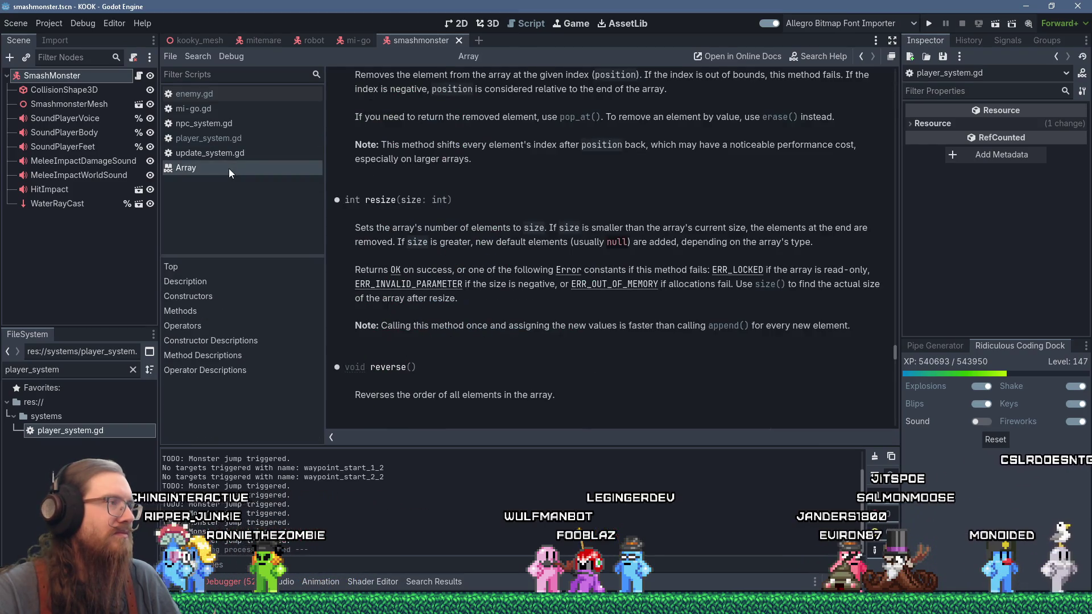
# Close the Array reference and scroll player_system.gd down to the update function's comment.
pyautogui.middleClick(228, 169)
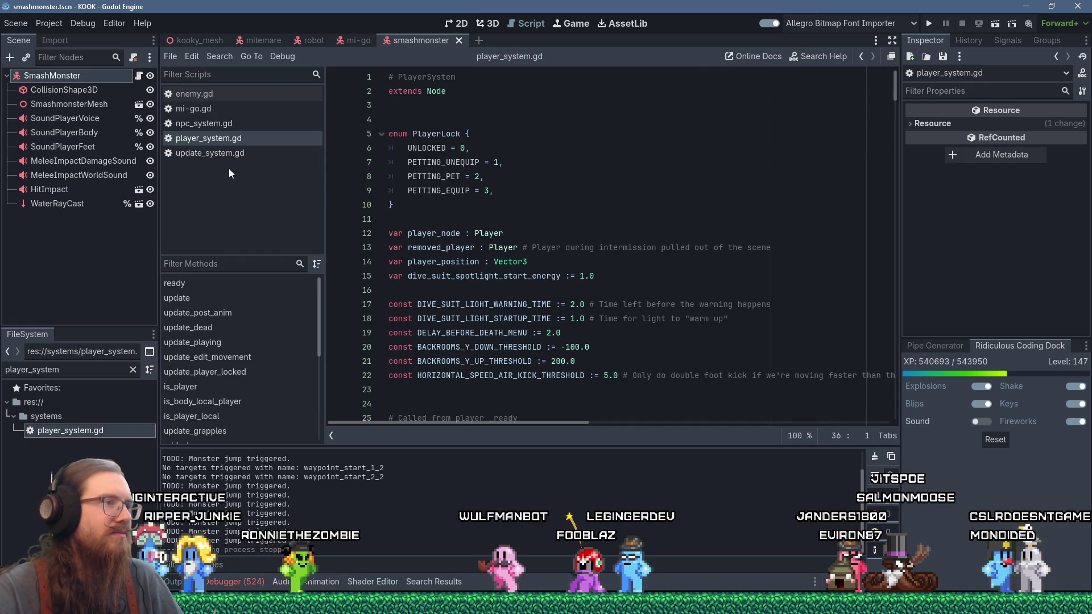
pyautogui.scroll(-4, 546, 317)
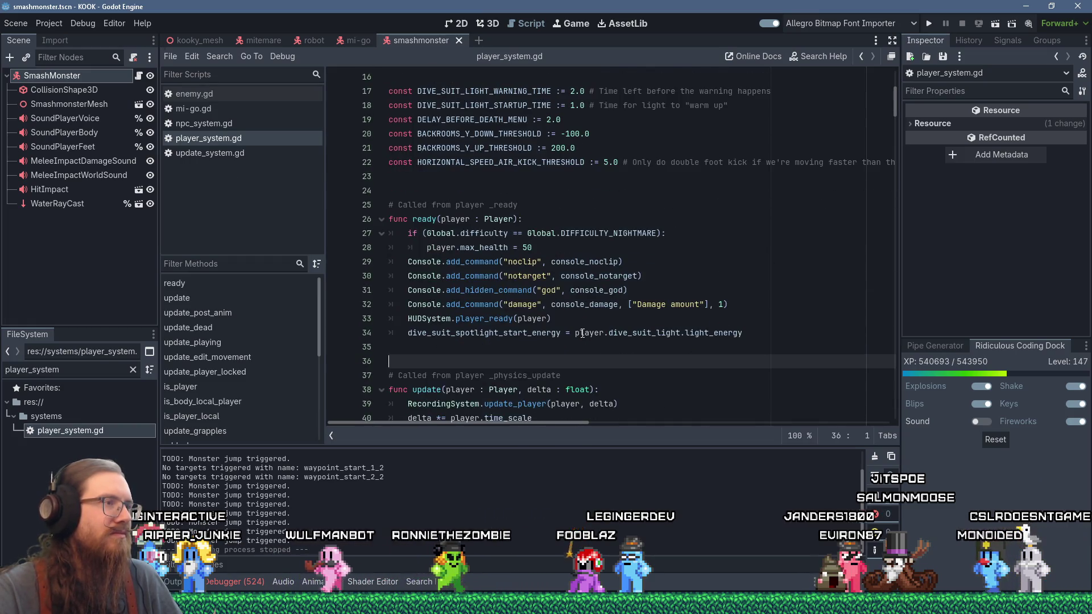
pyautogui.scroll(-4, 581, 312)
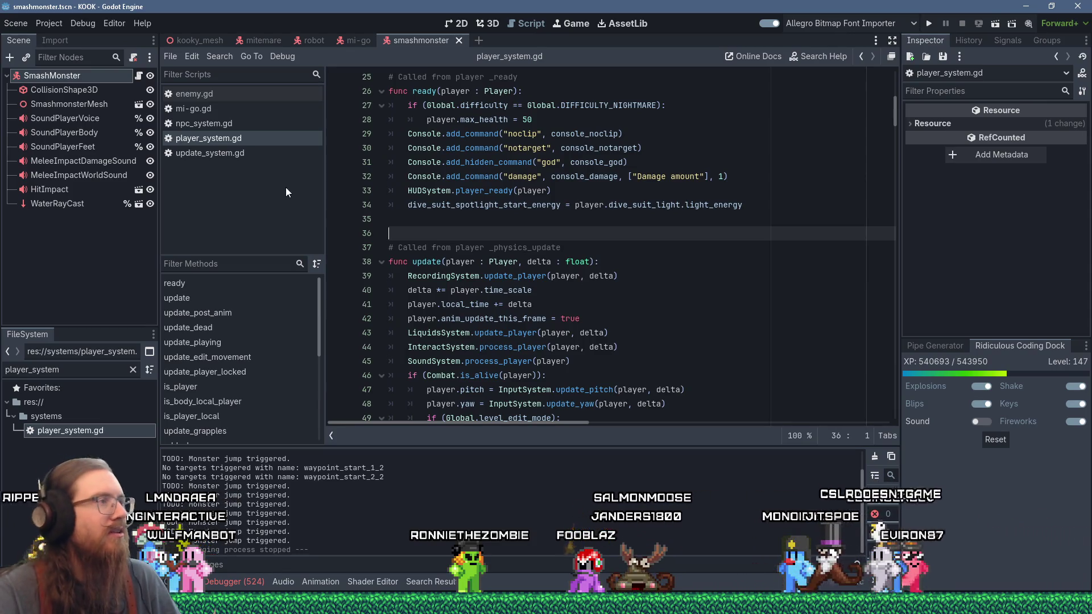
pyautogui.click(610, 248)
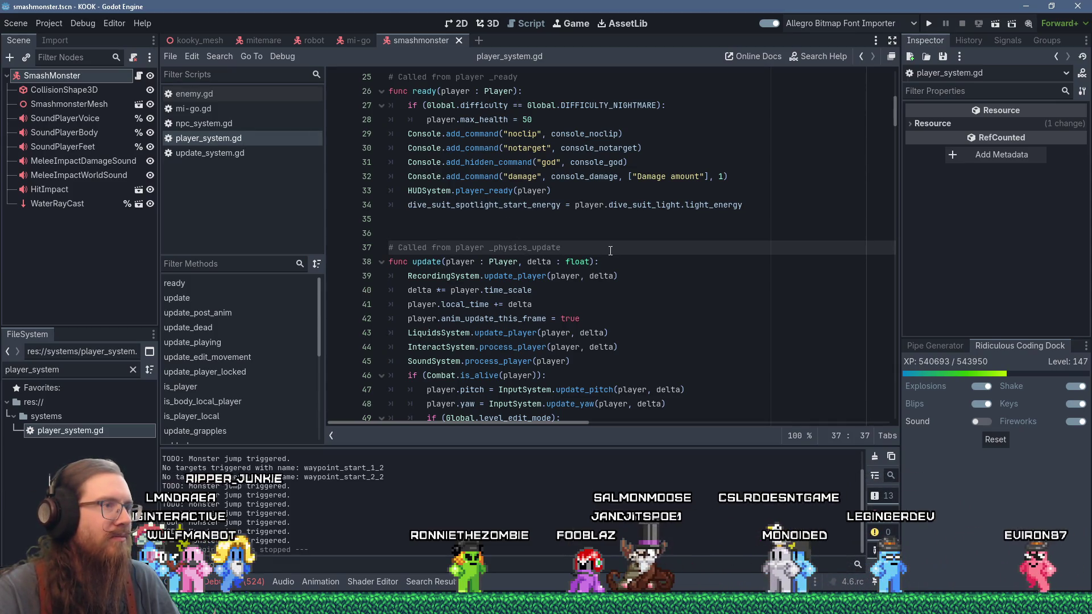
pyautogui.scroll(-2, 610, 250)
pyautogui.scroll(-2, 610, 251)
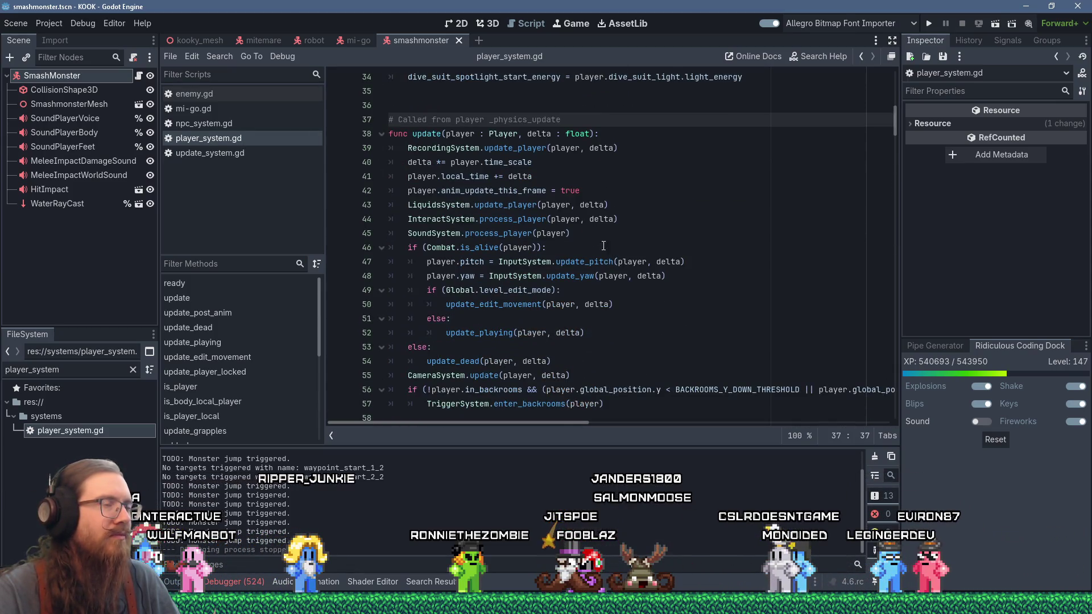
# Select '_physics_update' in the comment above the update function.
pyautogui.click(442, 133)
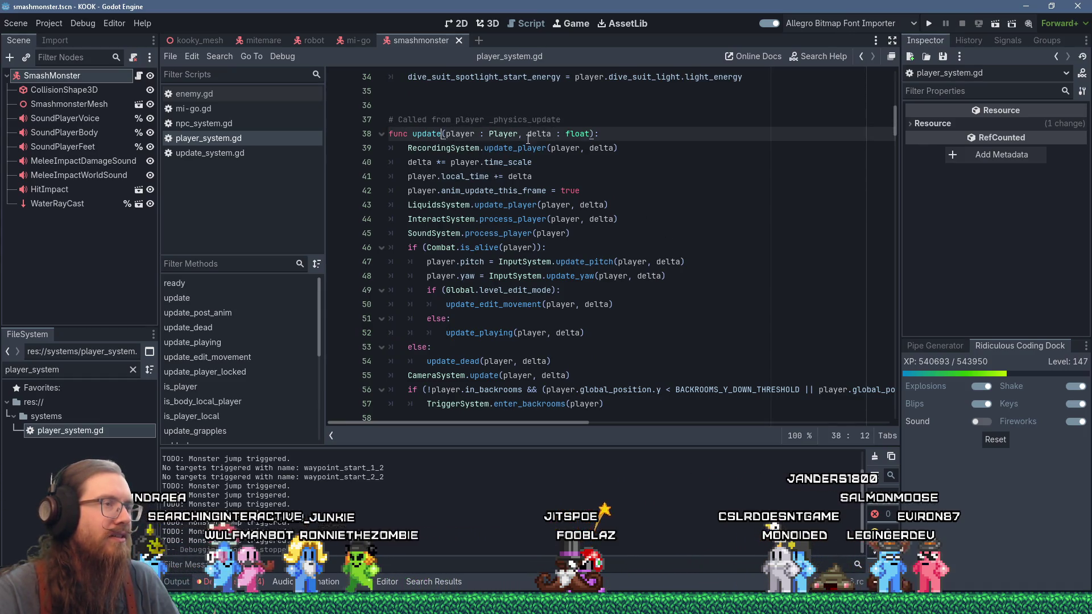
pyautogui.click(490, 119)
pyautogui.moveTo(490, 119); pyautogui.dragTo(566, 122)
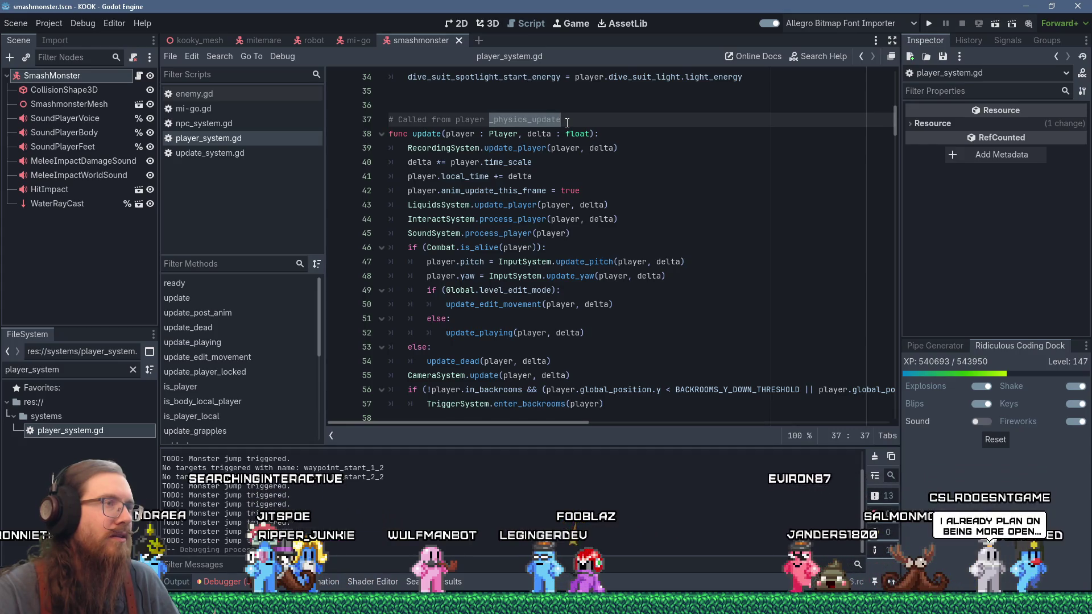
# Delete '_physics_update' so the comment reads 'Called from player', then move to the update header's end.
pyautogui.press('BackSpace')
pyautogui.press('BackSpace')
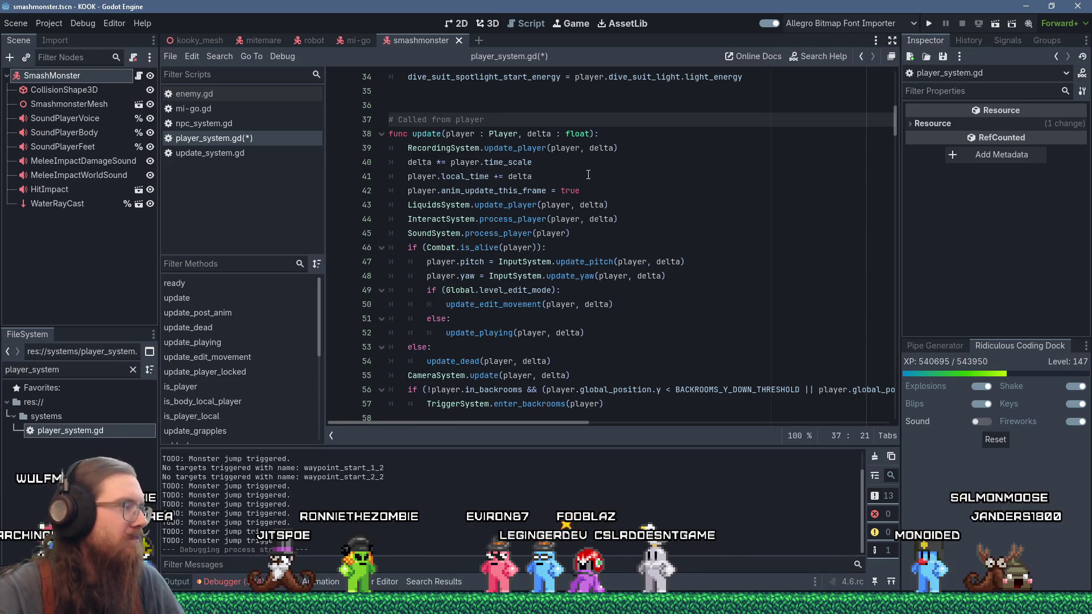
pyautogui.press('Down')
pyautogui.press('End')
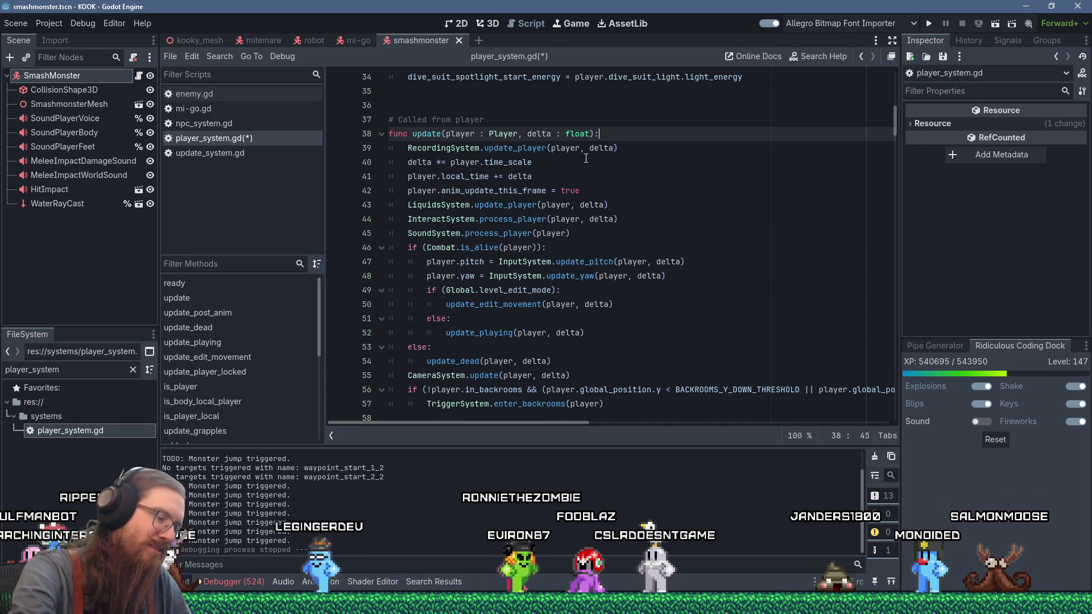
pyautogui.scroll(3, 617, 244)
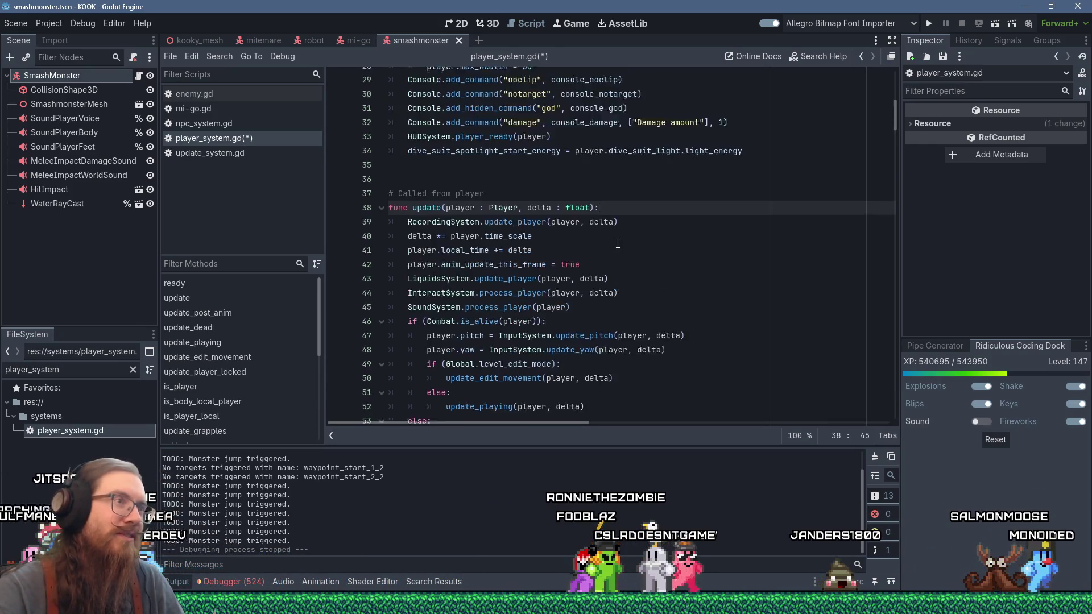
pyautogui.scroll(-5, 623, 256)
pyautogui.scroll(1, 626, 267)
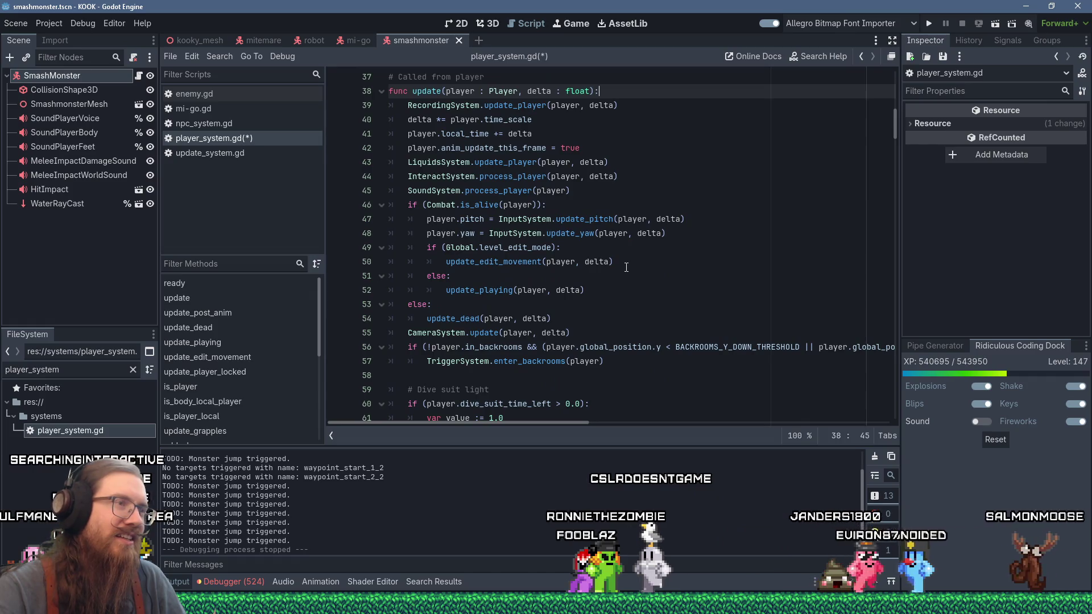
pyautogui.scroll(-4, 626, 267)
pyautogui.scroll(5, 626, 268)
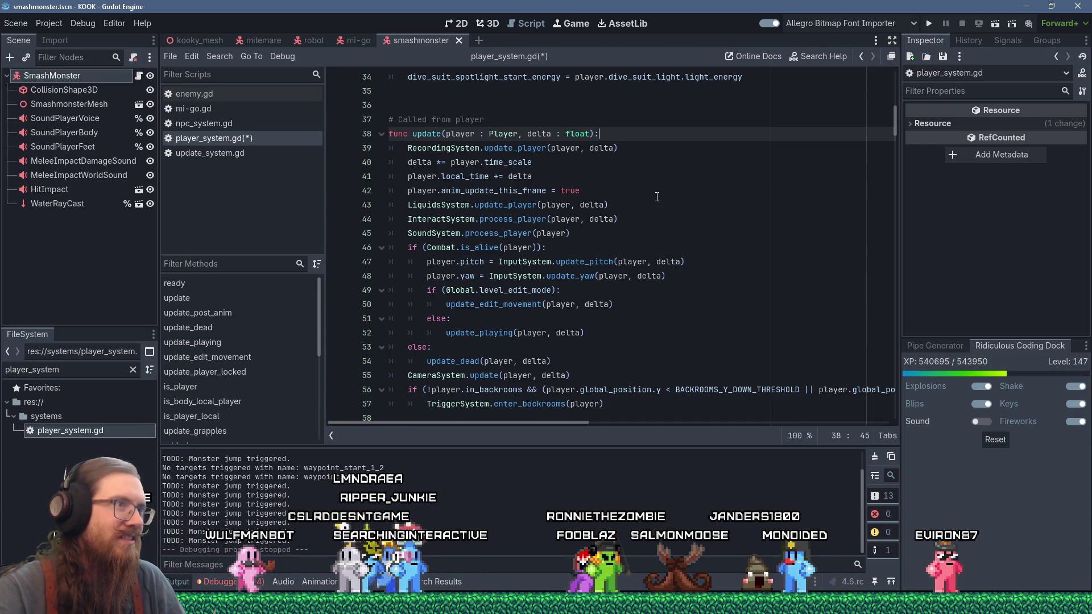
pyautogui.scroll(2, 654, 230)
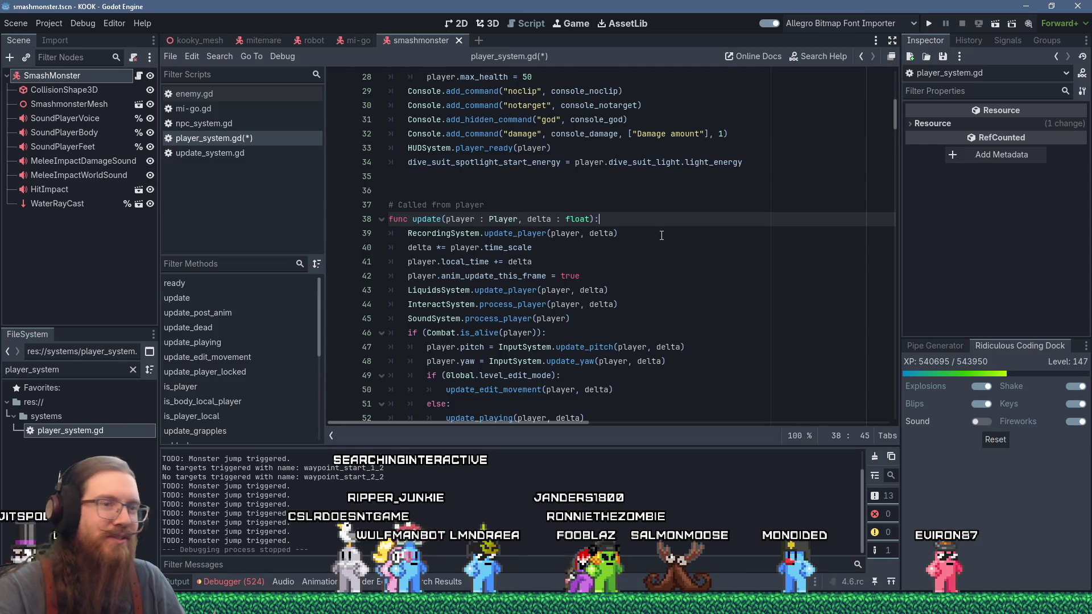
pyautogui.scroll(-4, 739, 263)
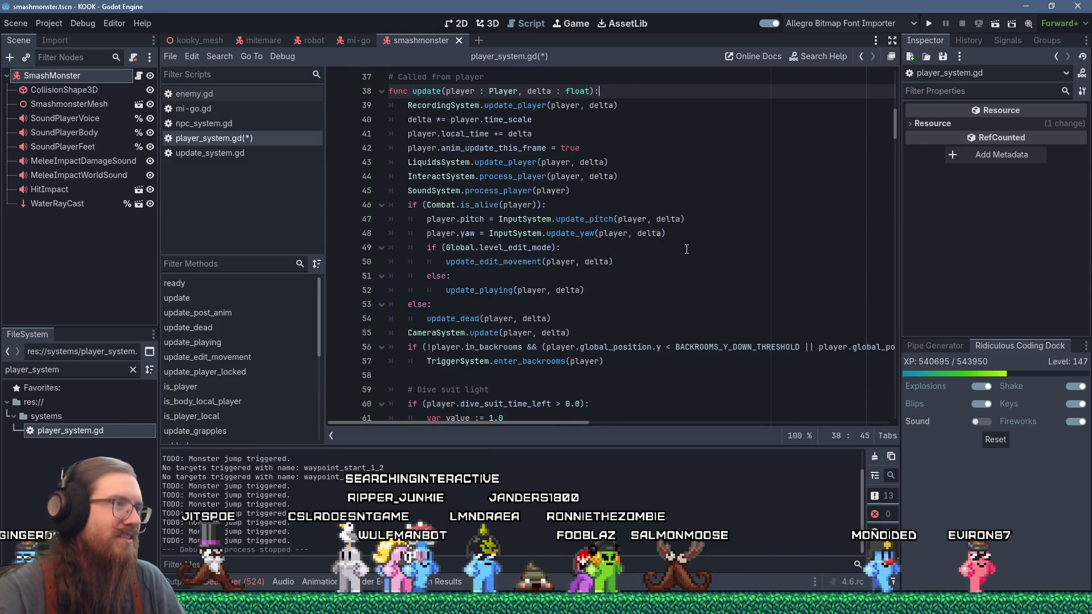
pyautogui.scroll(2, 687, 248)
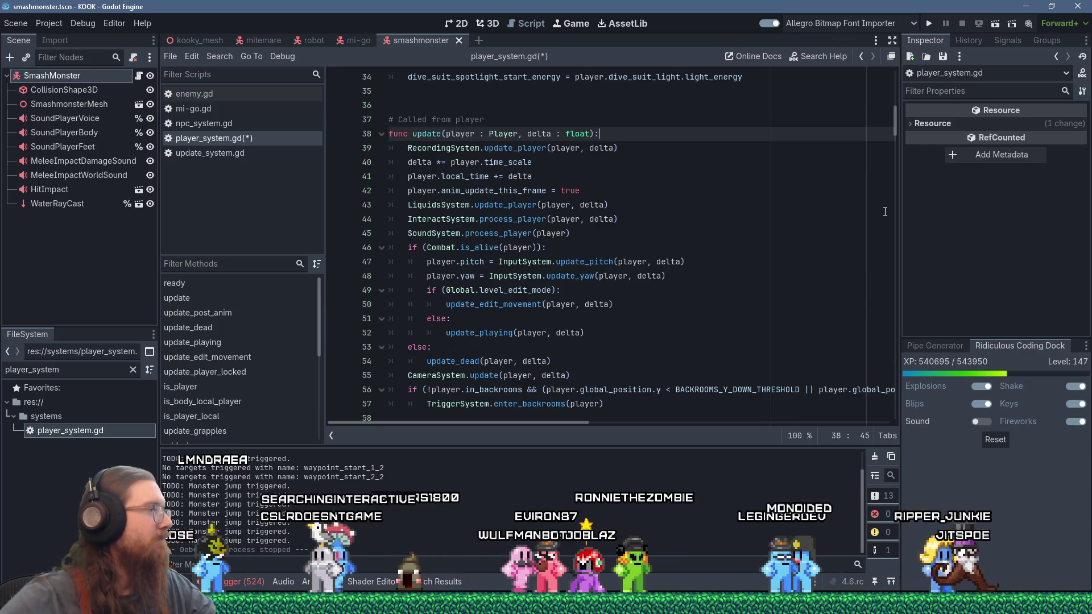
pyautogui.scroll(-2, 773, 180)
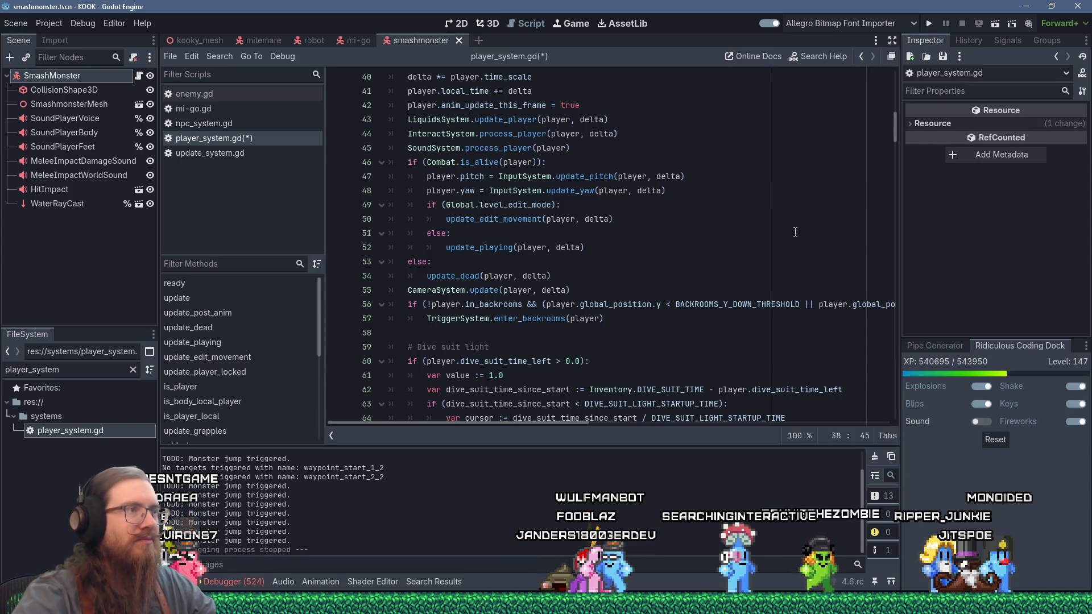
pyautogui.scroll(1, 795, 232)
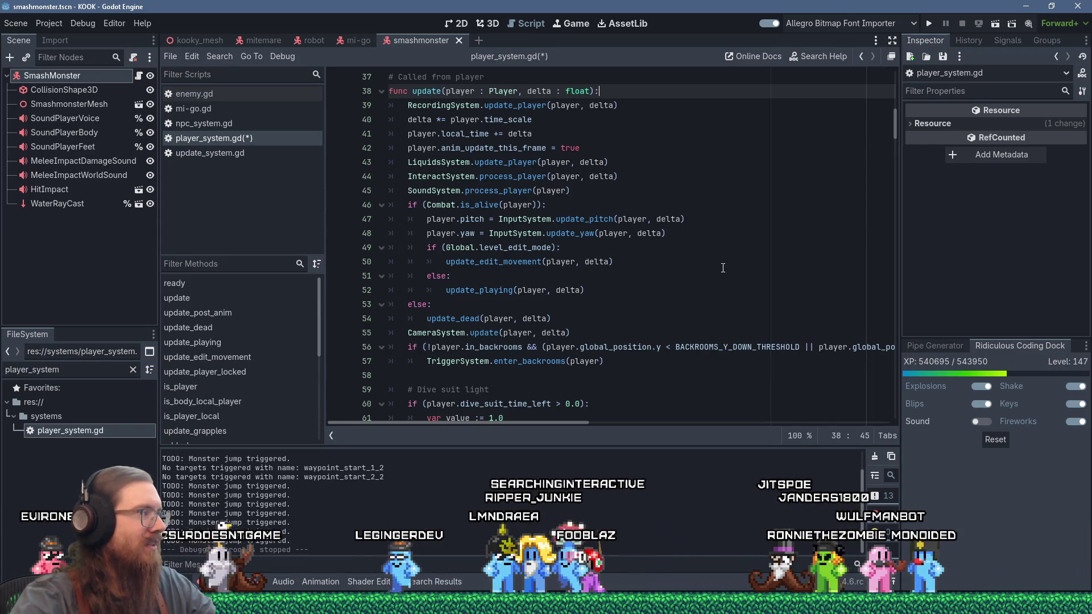
pyautogui.click(722, 267)
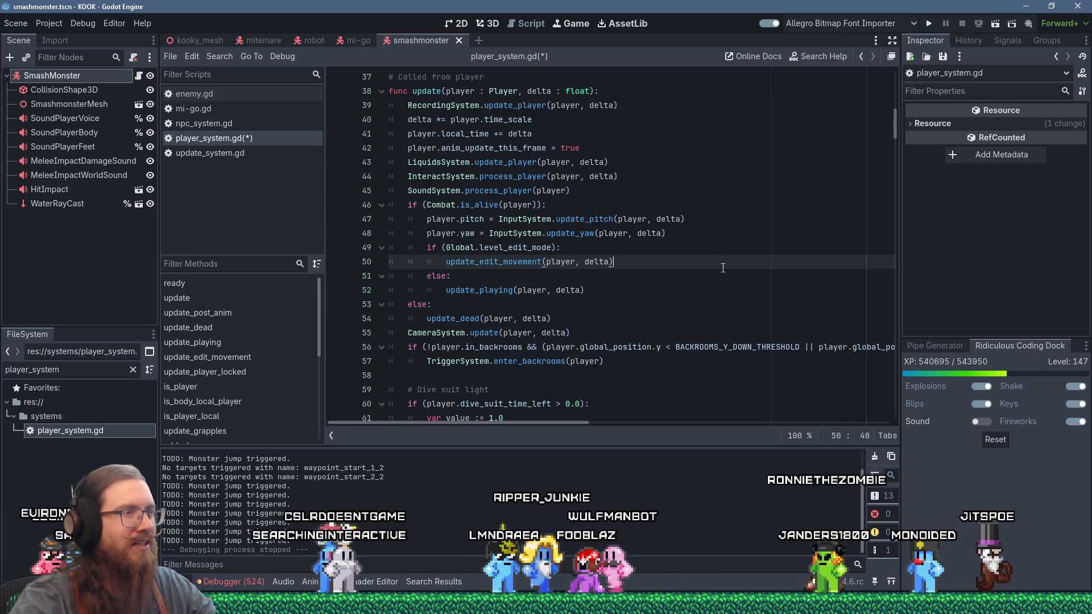
pyautogui.scroll(1, 723, 268)
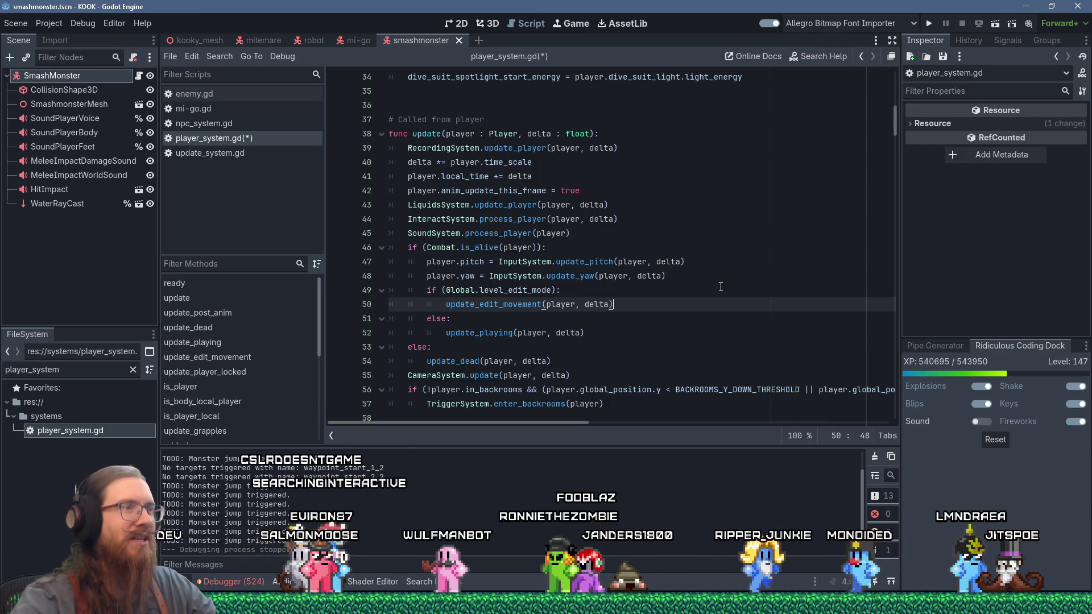
pyautogui.scroll(-5, 711, 275)
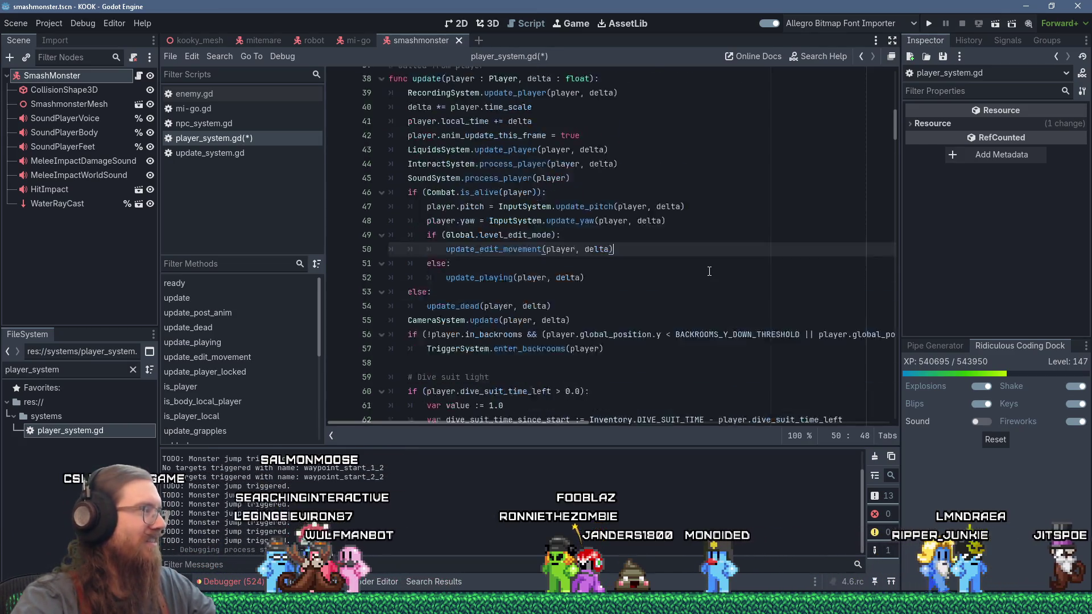
pyautogui.scroll(3, 602, 252)
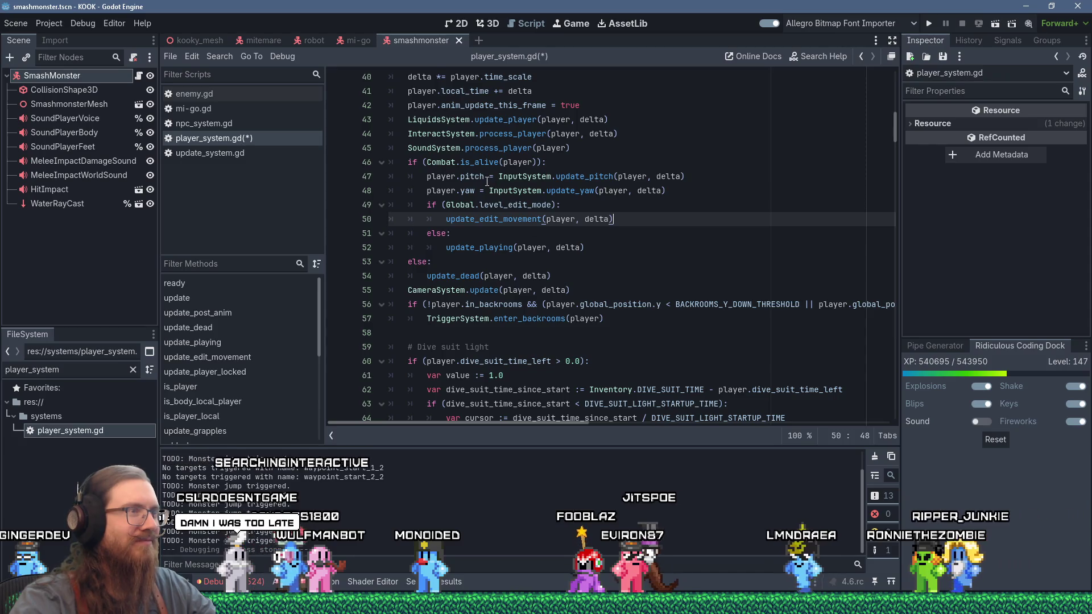
# Jump from the update_playing call to its definition at line 92 in player_system.gd.
pyautogui.doubleClick(484, 289)
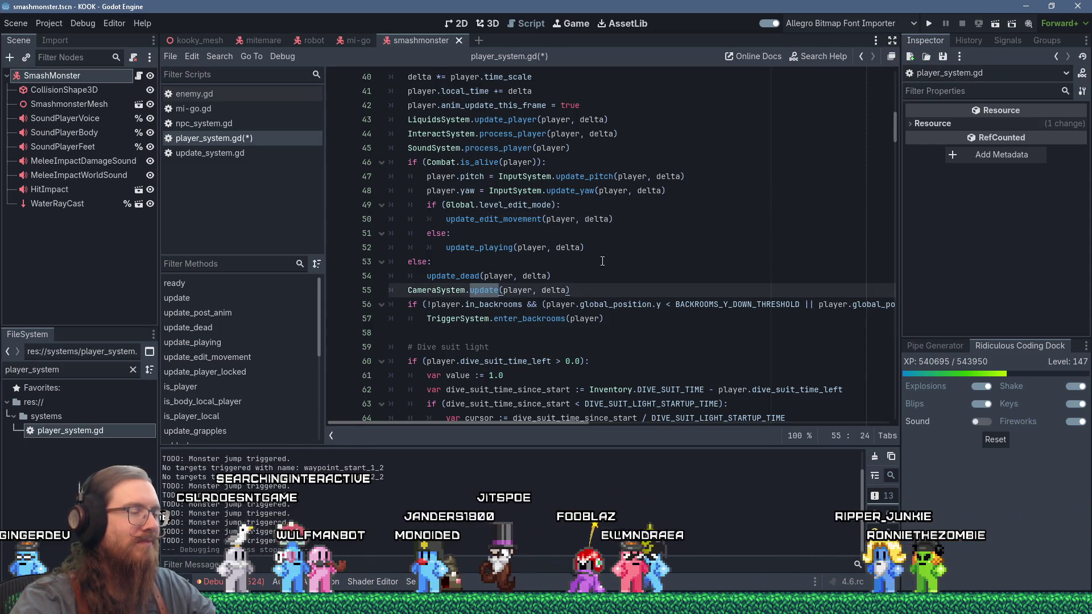
pyautogui.scroll(1, 613, 259)
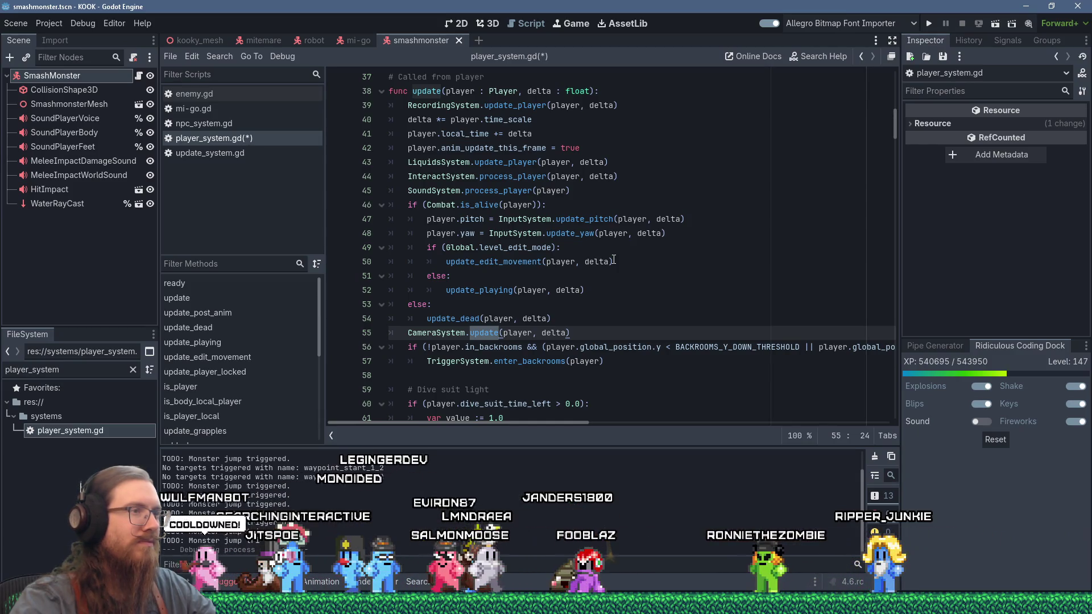
pyautogui.scroll(-7, 603, 258)
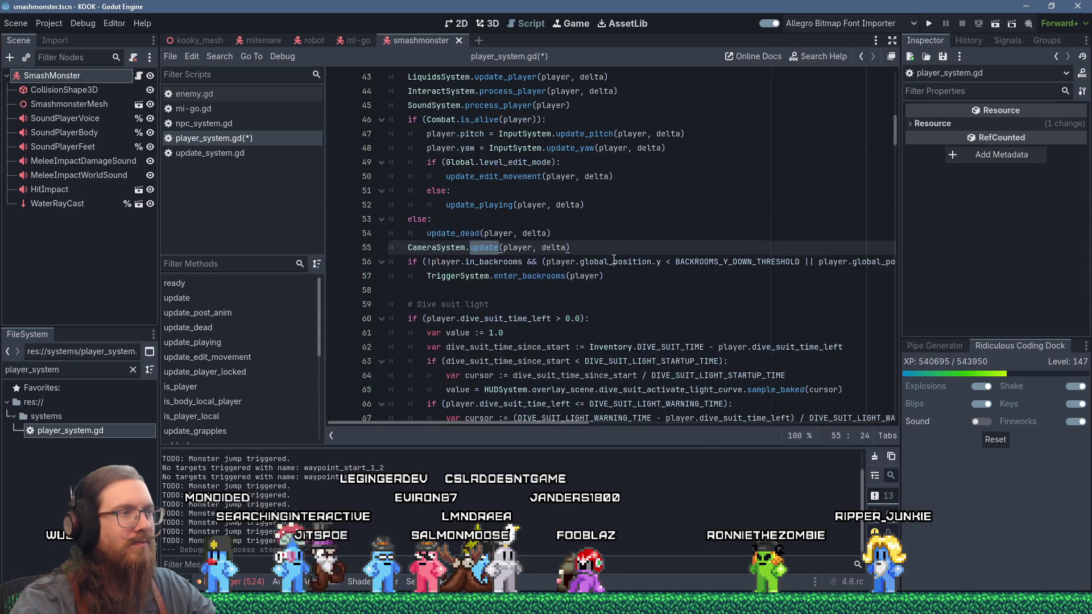
pyautogui.scroll(4, 591, 257)
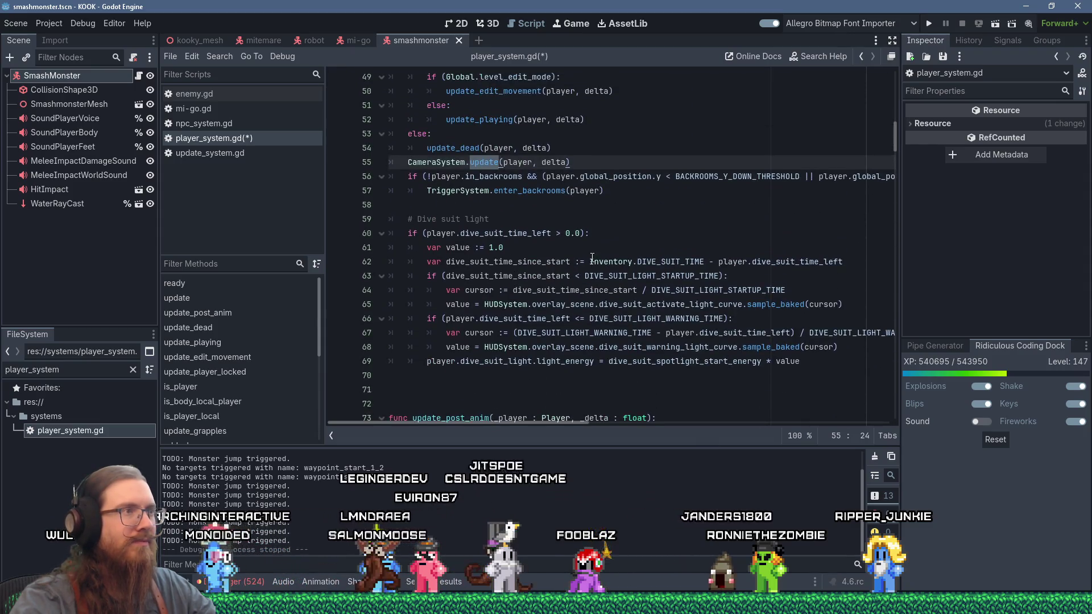
pyautogui.keyDown('ctrl'); pyautogui.click(495, 120); pyautogui.keyUp('ctrl')
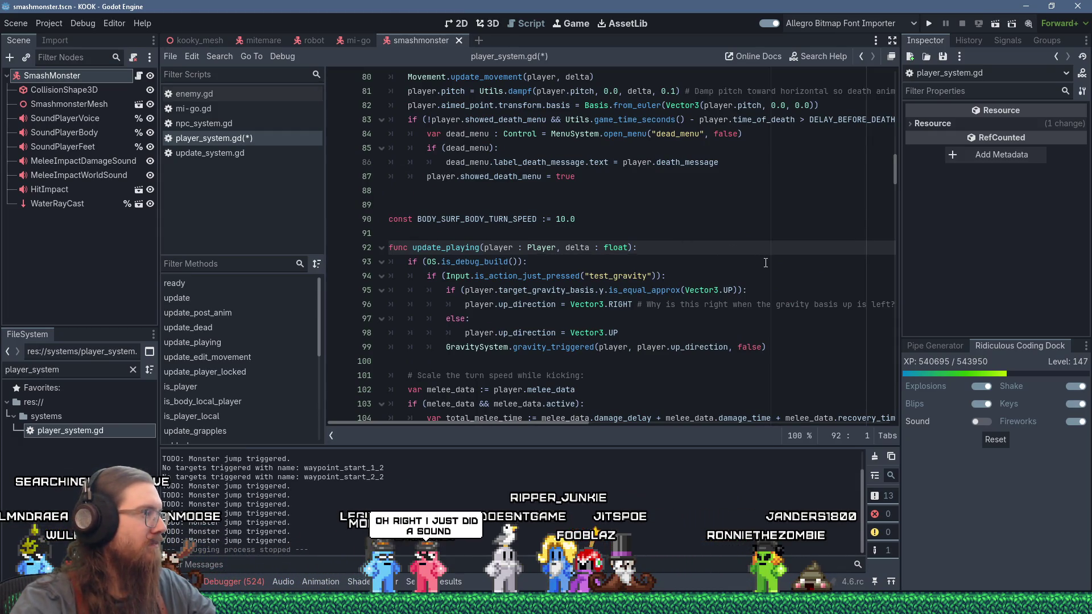
pyautogui.scroll(-3, 765, 262)
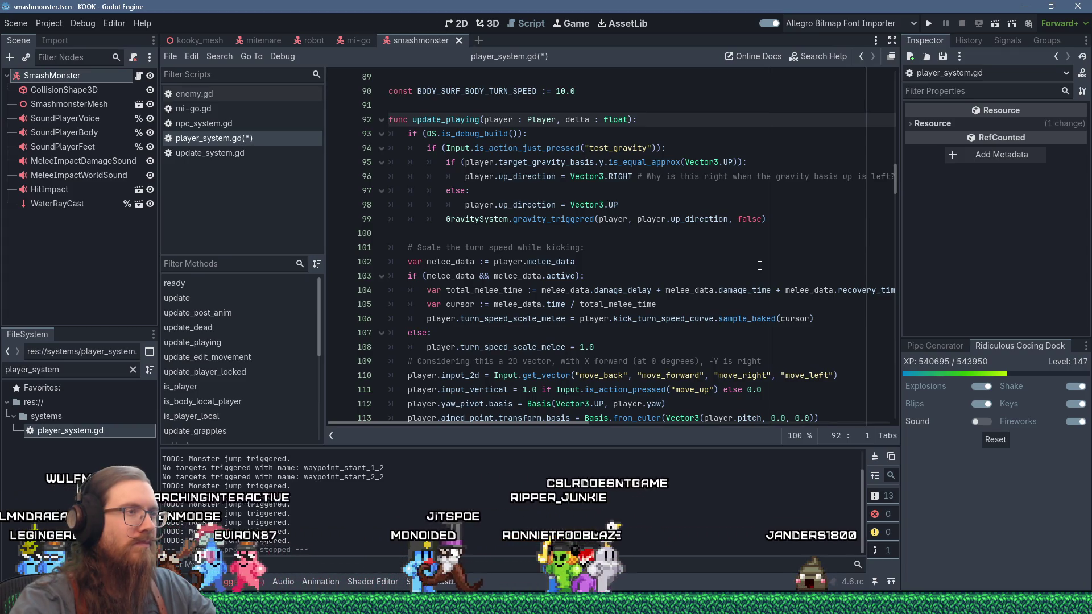
pyautogui.scroll(2, 760, 265)
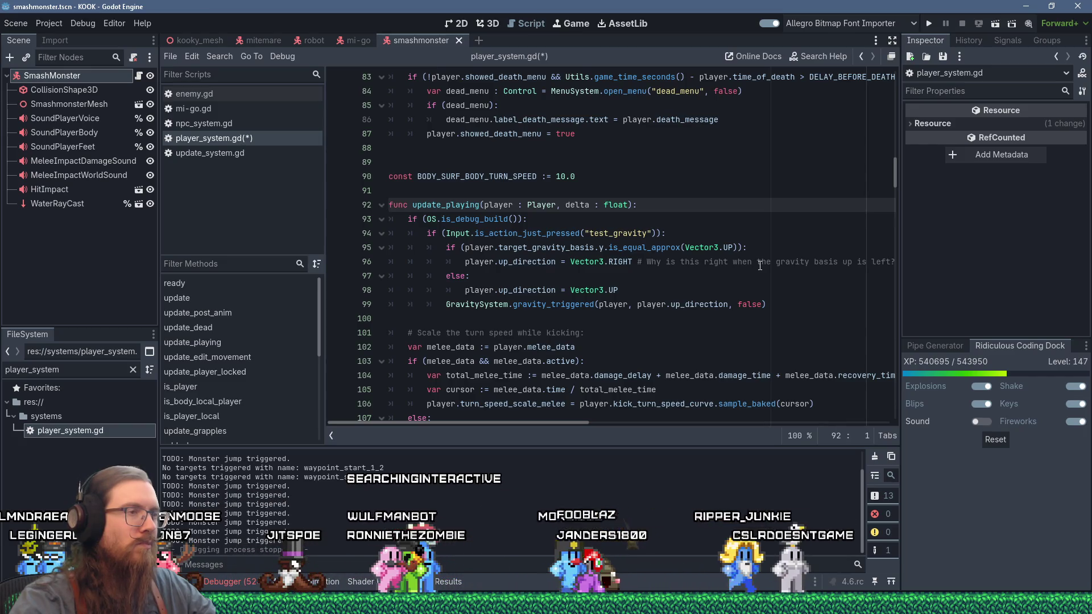
pyautogui.scroll(-3, 759, 265)
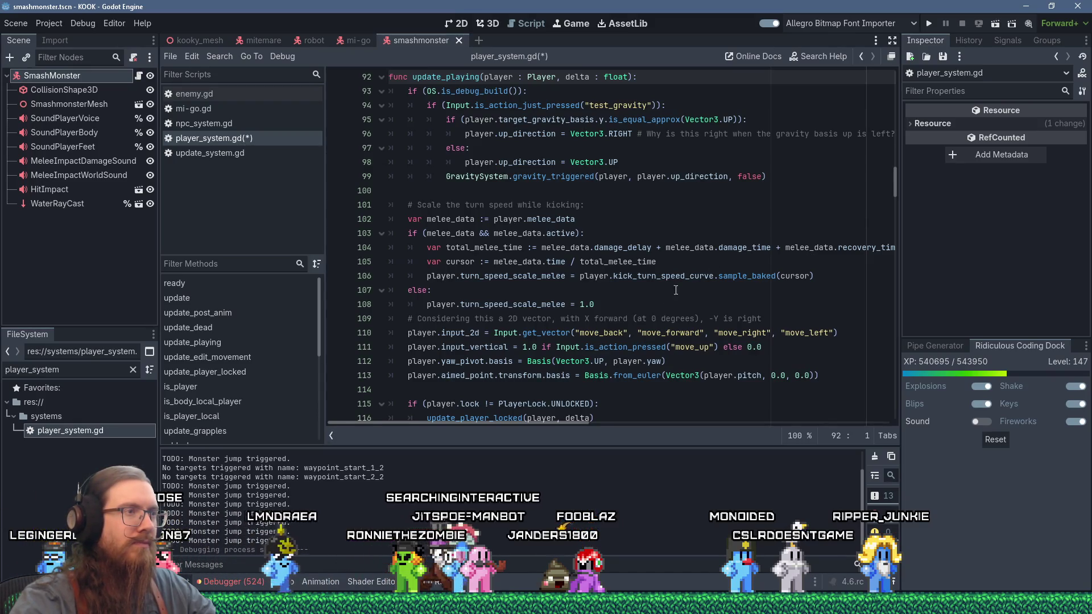
pyautogui.scroll(-2, 656, 302)
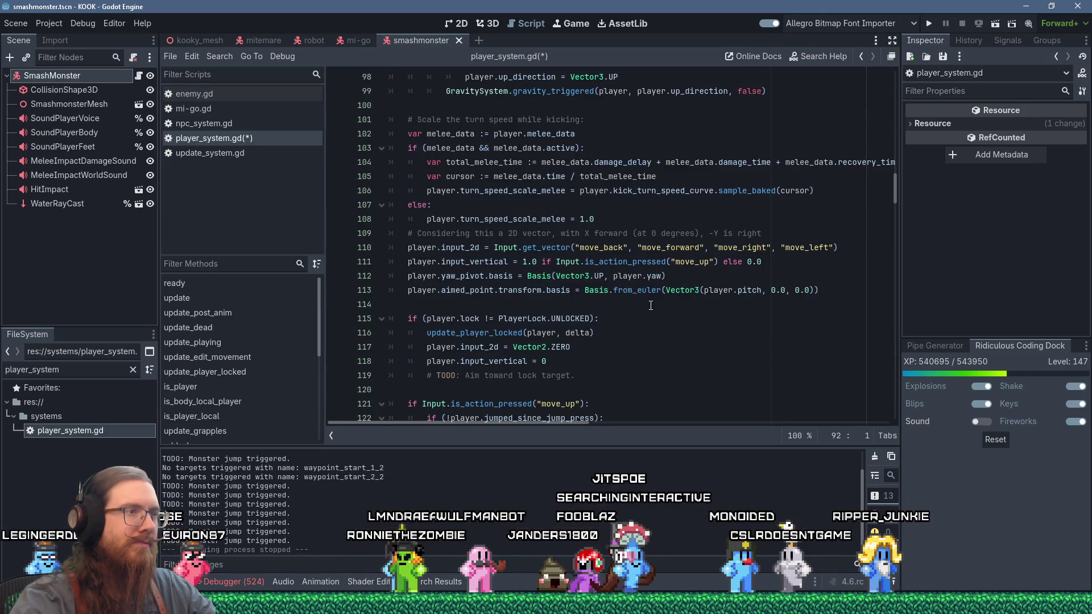
pyautogui.moveTo(563, 352)
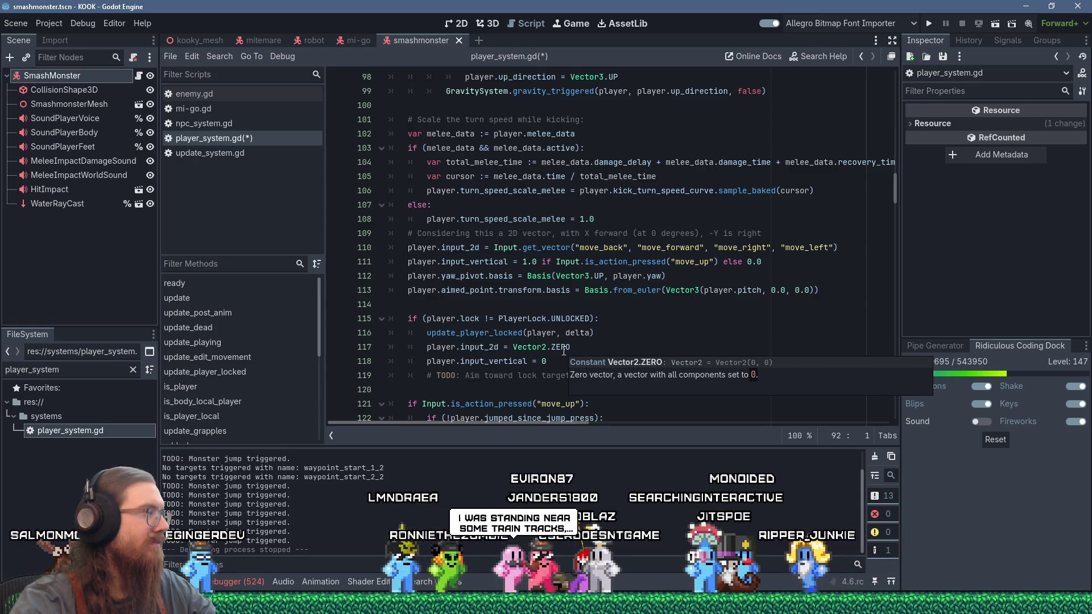
pyautogui.scroll(-1, 637, 329)
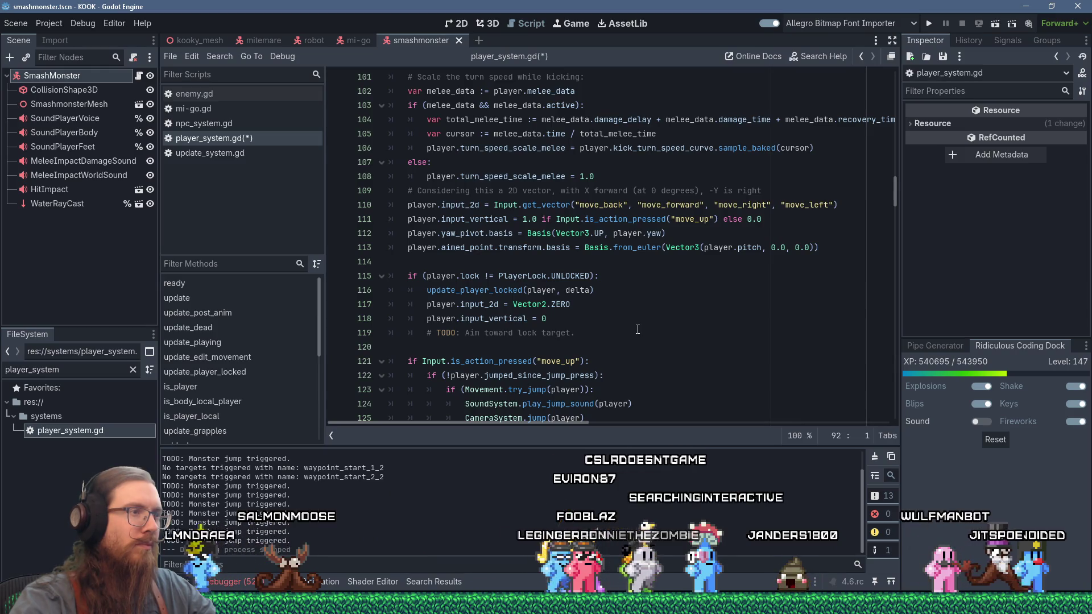
pyautogui.scroll(-4, 637, 329)
pyautogui.scroll(-11, 637, 329)
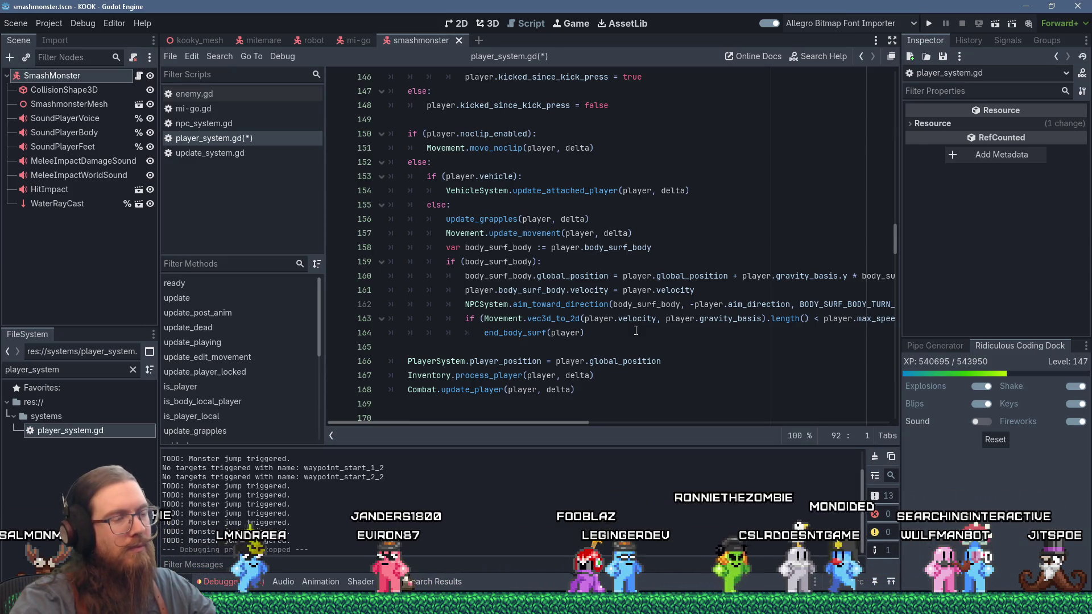
pyautogui.scroll(20, 636, 331)
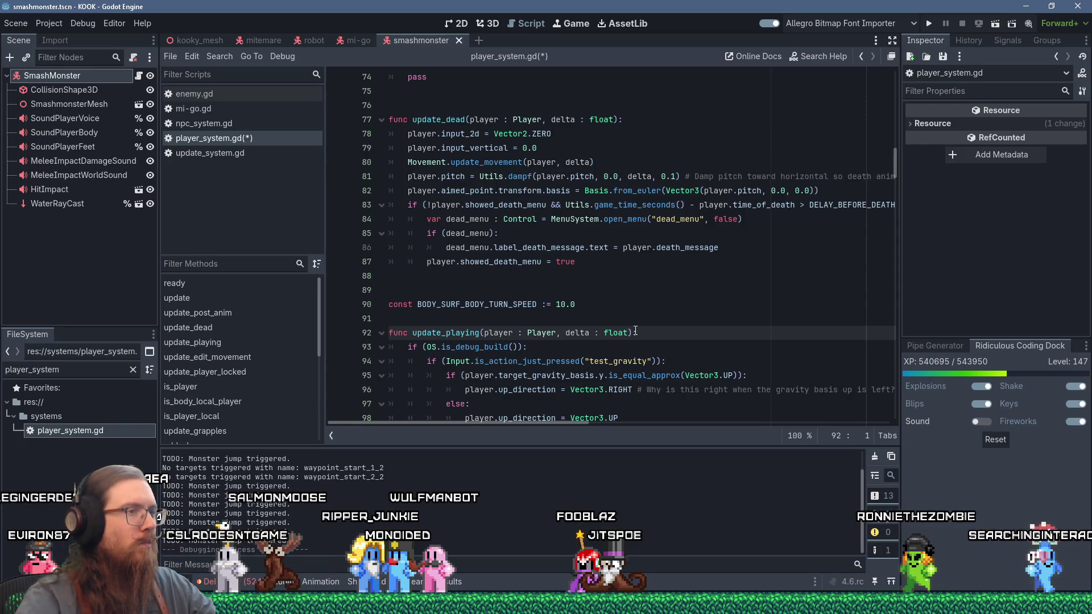
pyautogui.scroll(-3, 602, 278)
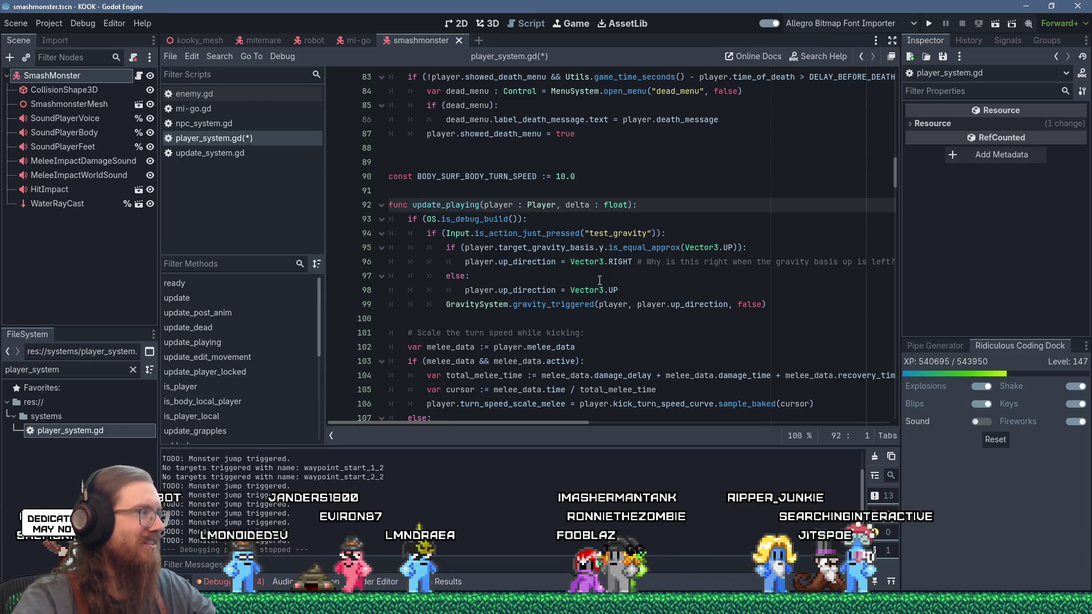
pyautogui.scroll(-1, 599, 280)
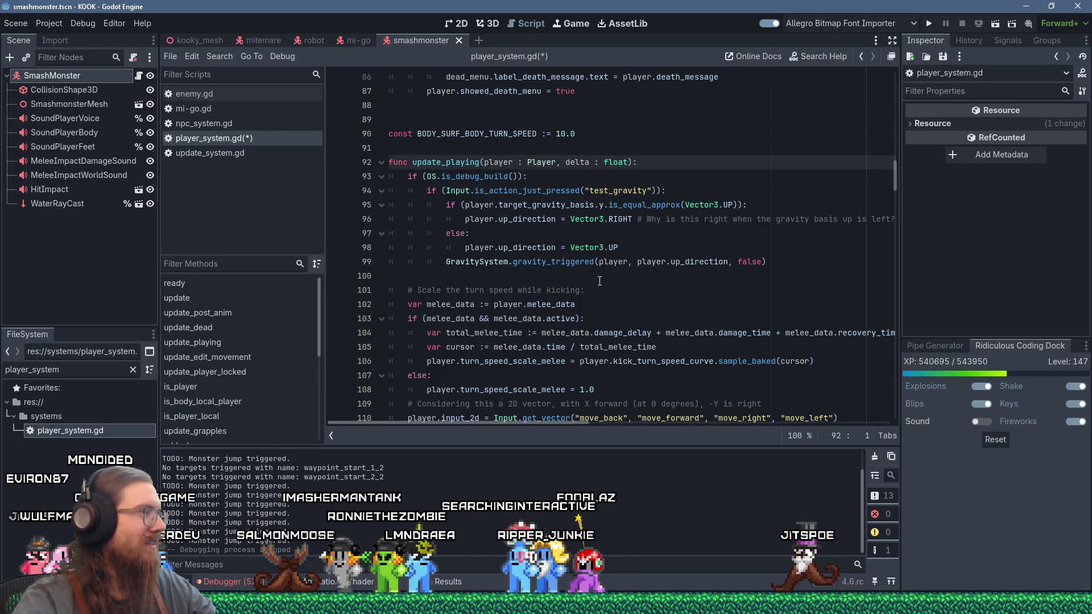
pyautogui.scroll(-1, 599, 282)
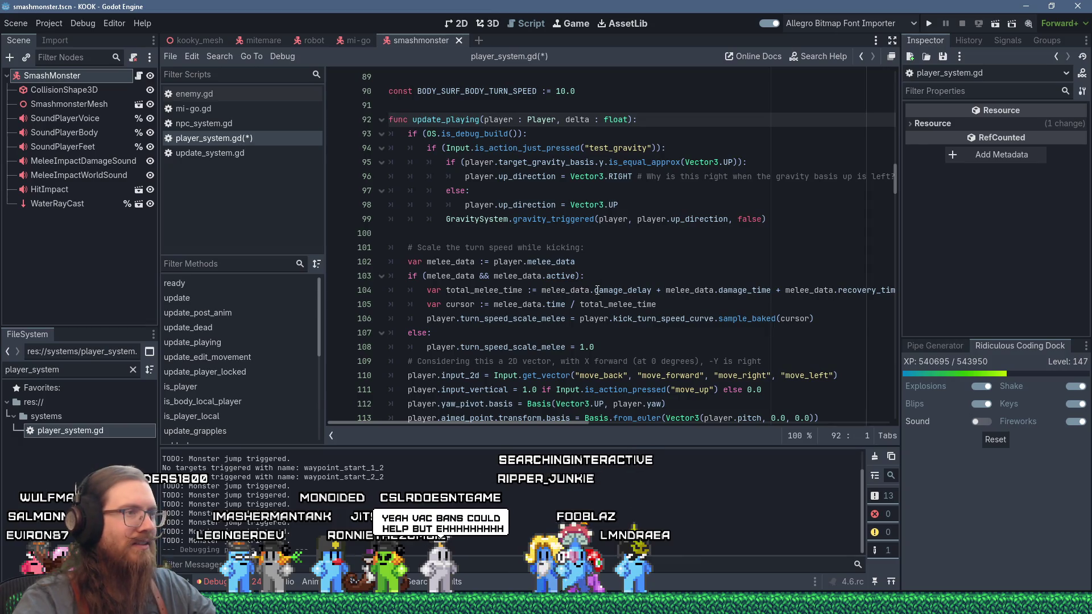
pyautogui.moveTo(596, 289)
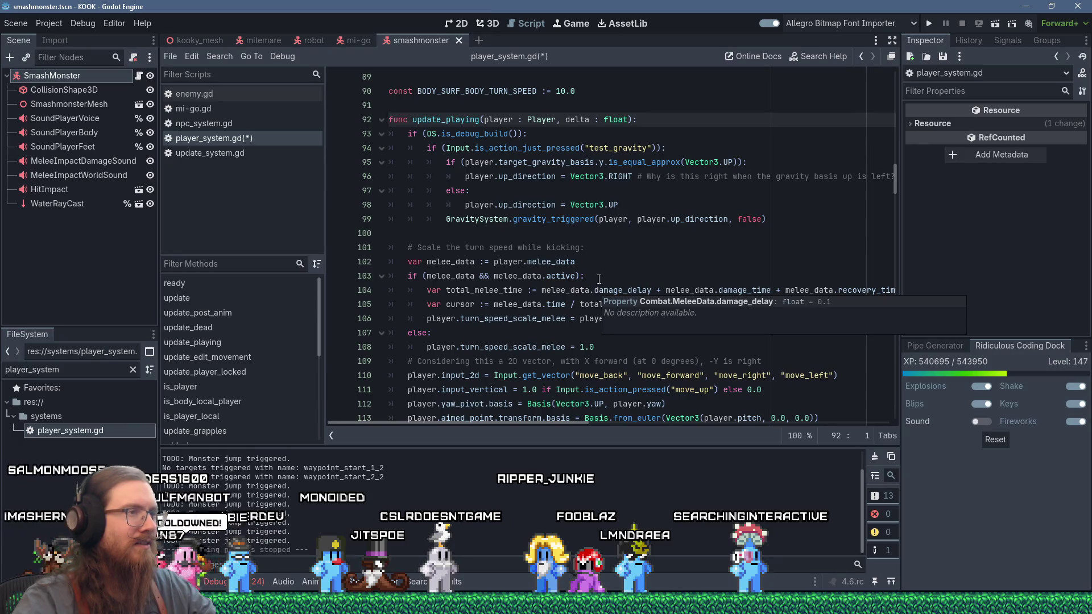
pyautogui.moveTo(550, 267)
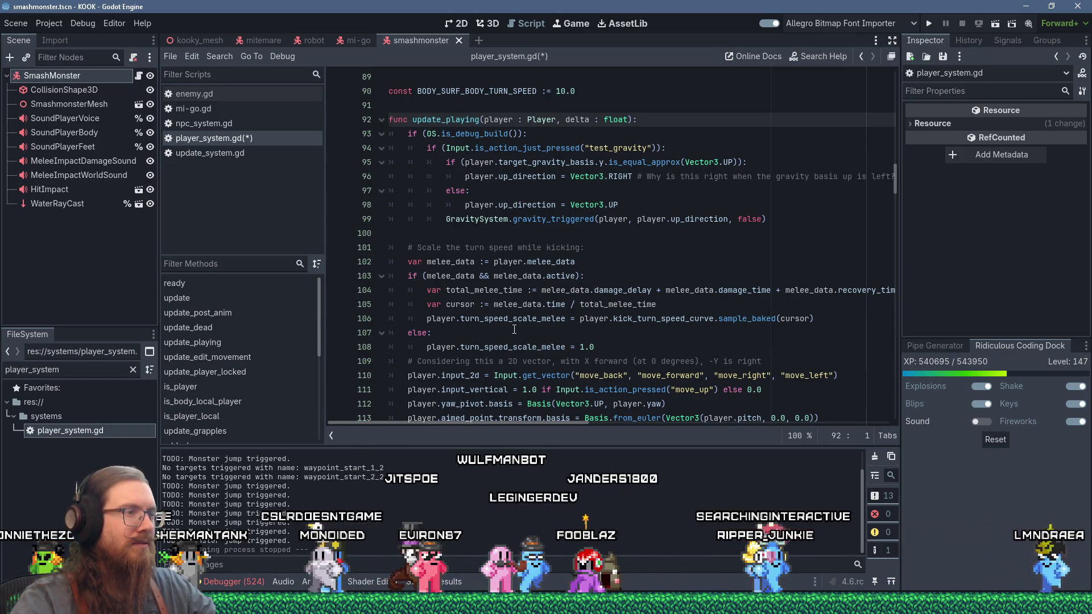
pyautogui.scroll(-1, 513, 330)
pyautogui.scroll(-2, 514, 329)
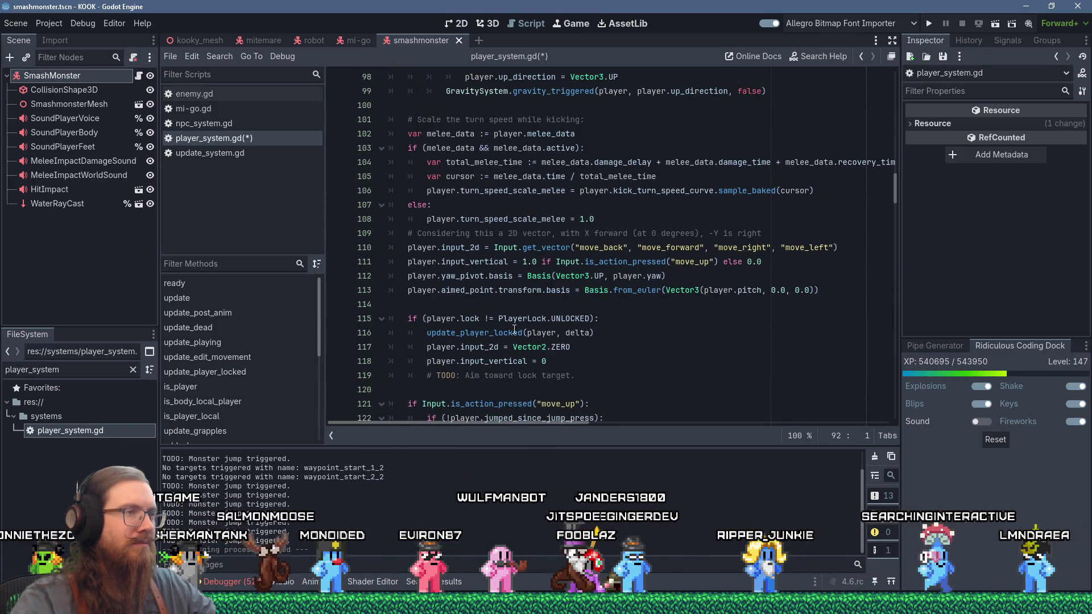
pyautogui.scroll(-1, 514, 330)
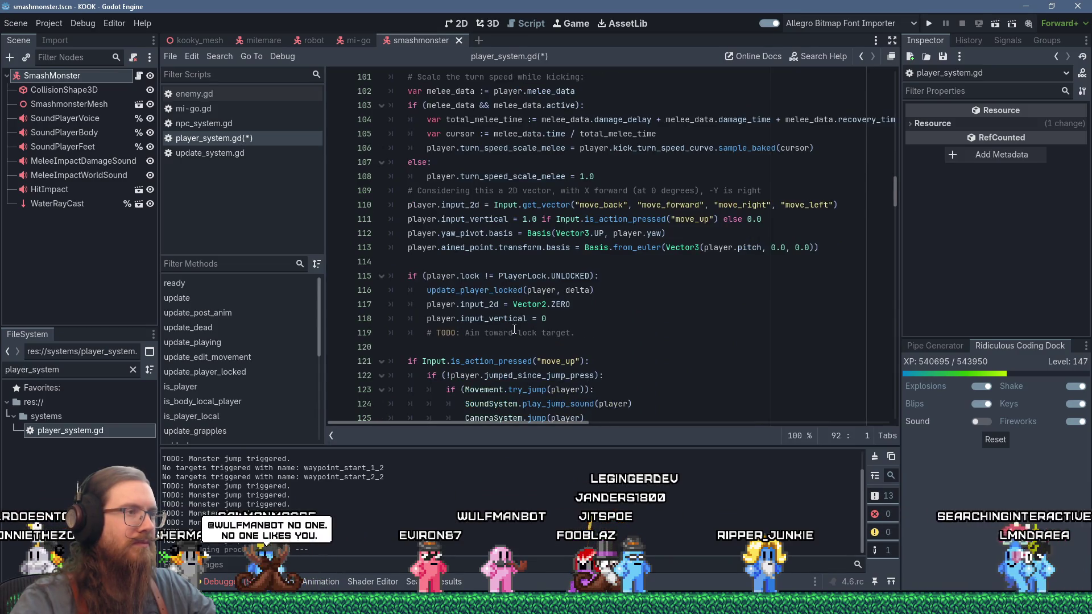
pyautogui.scroll(-1, 514, 330)
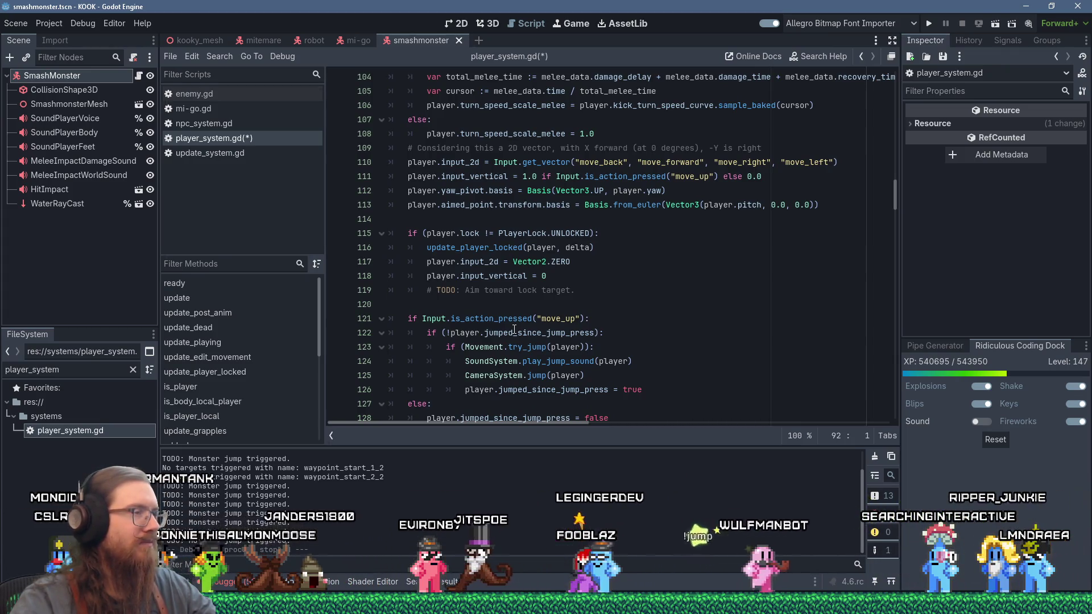
pyautogui.scroll(-2, 514, 330)
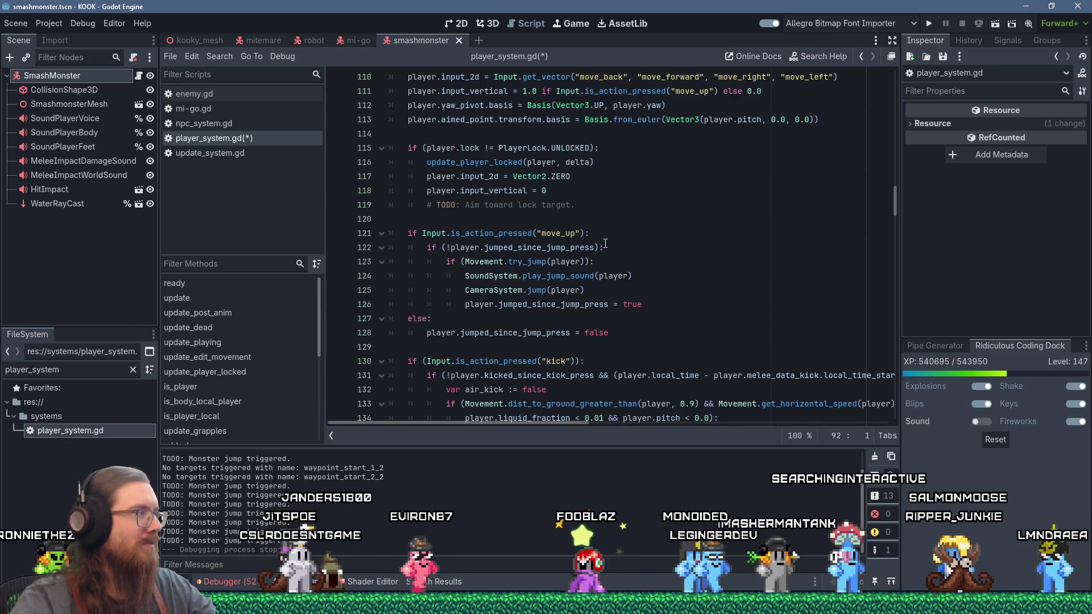
pyautogui.scroll(2, 604, 243)
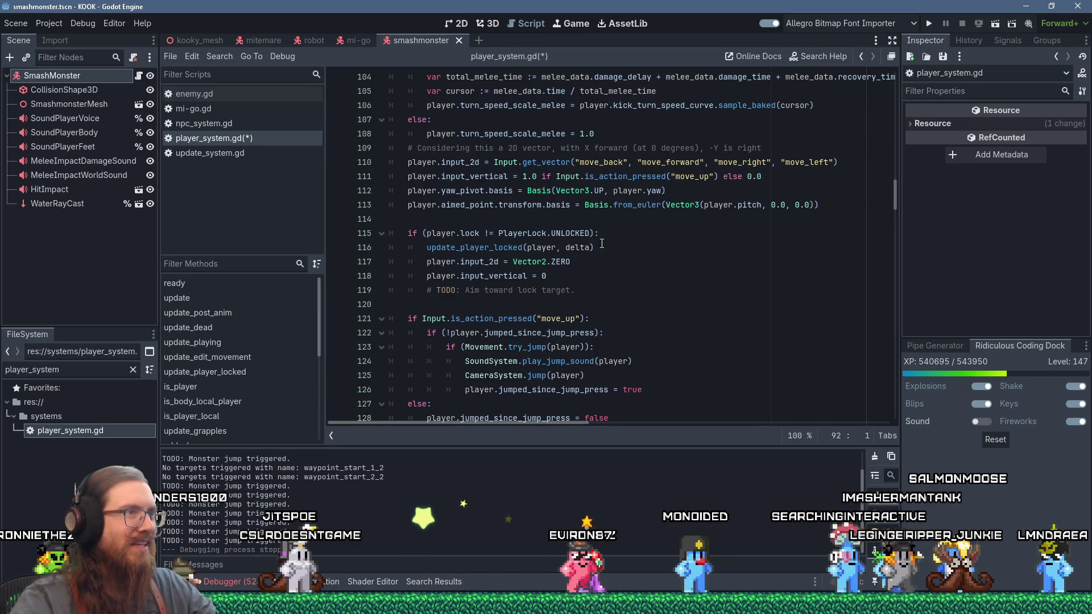
pyautogui.scroll(1, 601, 243)
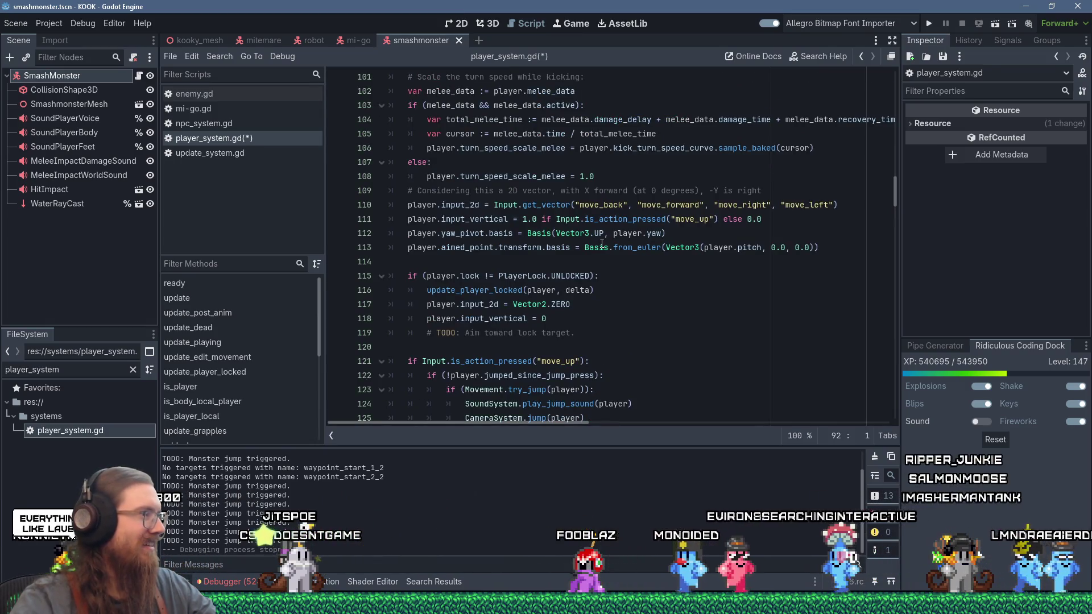
pyautogui.scroll(-6, 602, 243)
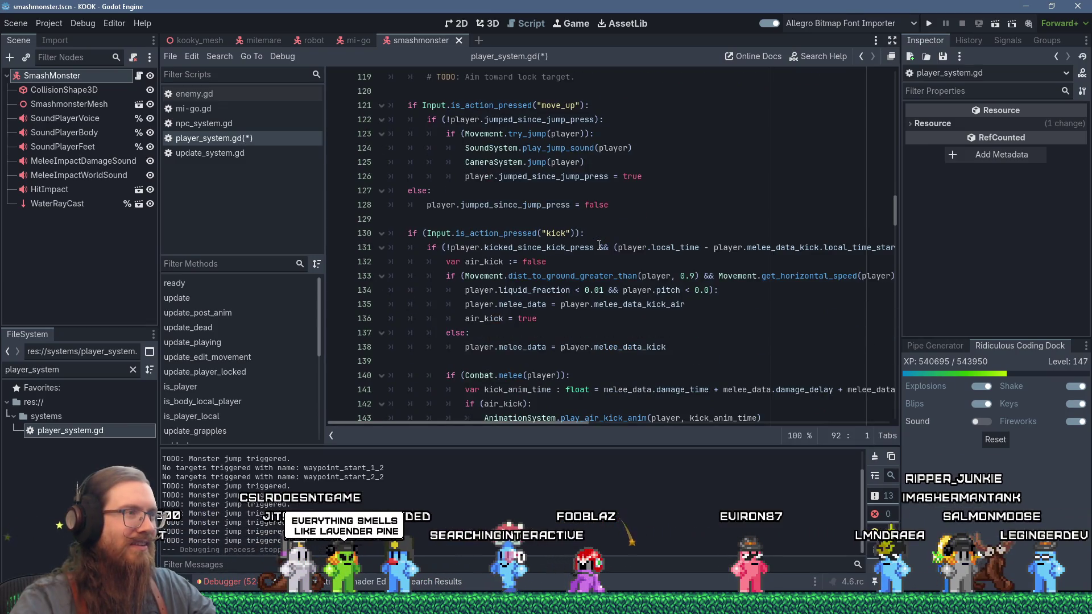
pyautogui.scroll(-2, 598, 244)
pyautogui.scroll(-5, 598, 245)
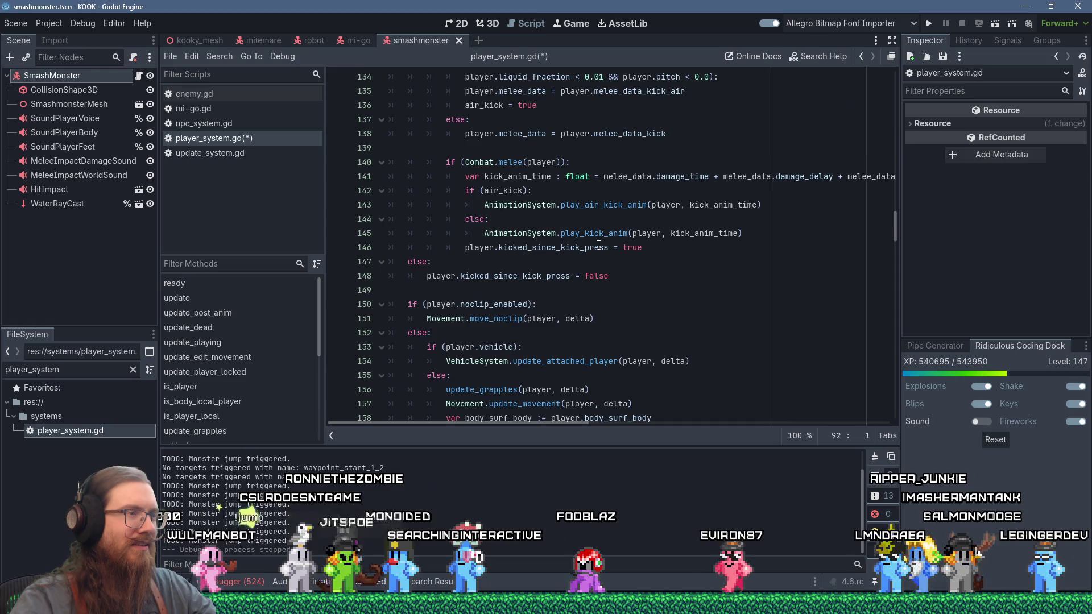
pyautogui.scroll(-1, 599, 245)
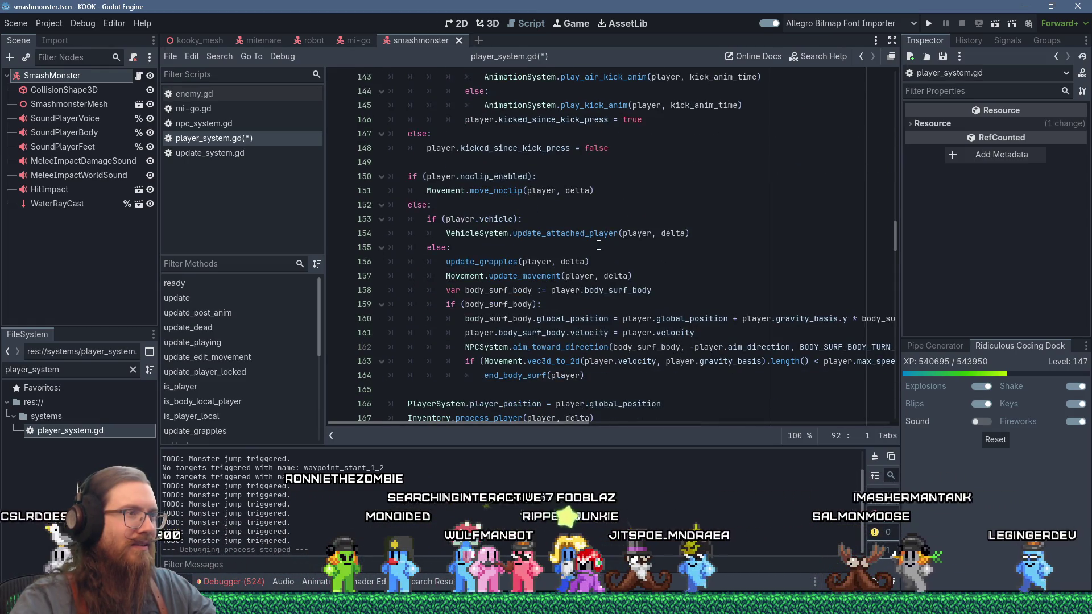
pyautogui.scroll(-1, 599, 245)
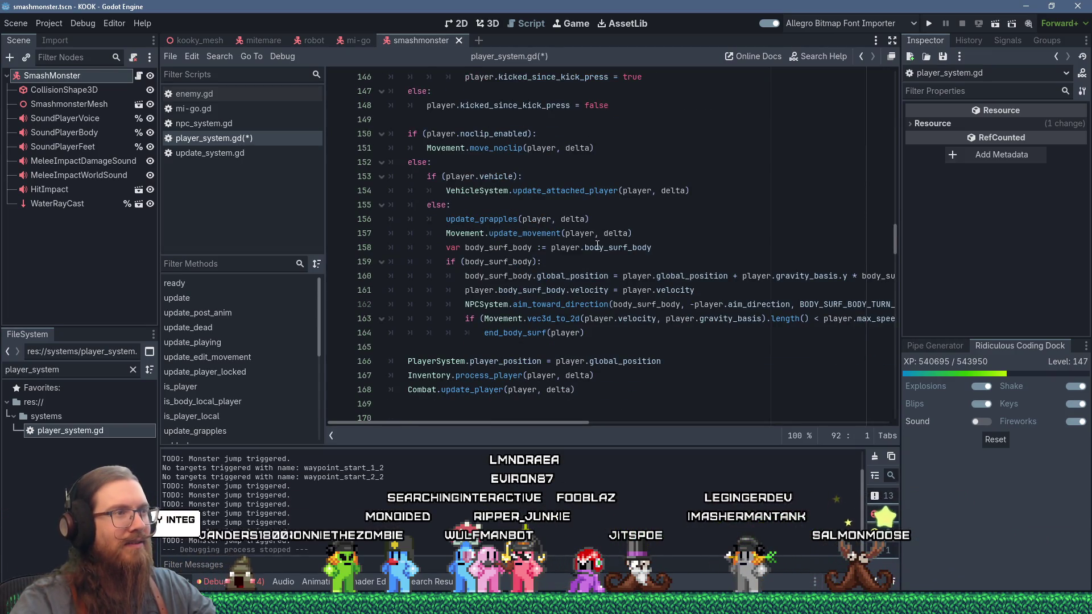
pyautogui.click(481, 205)
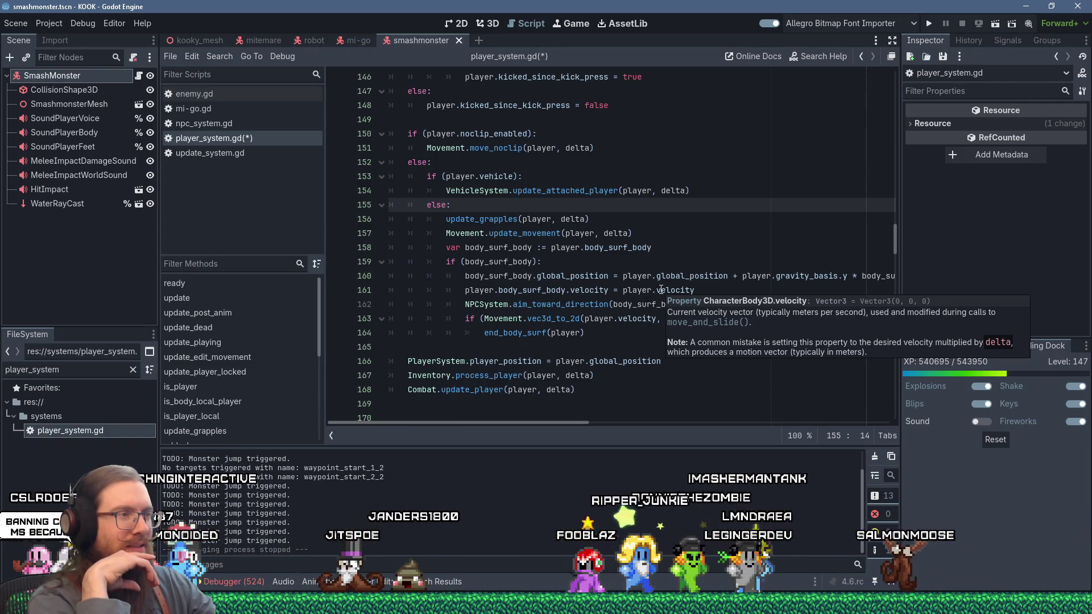
pyautogui.scroll(9, 572, 283)
pyautogui.scroll(2, 571, 284)
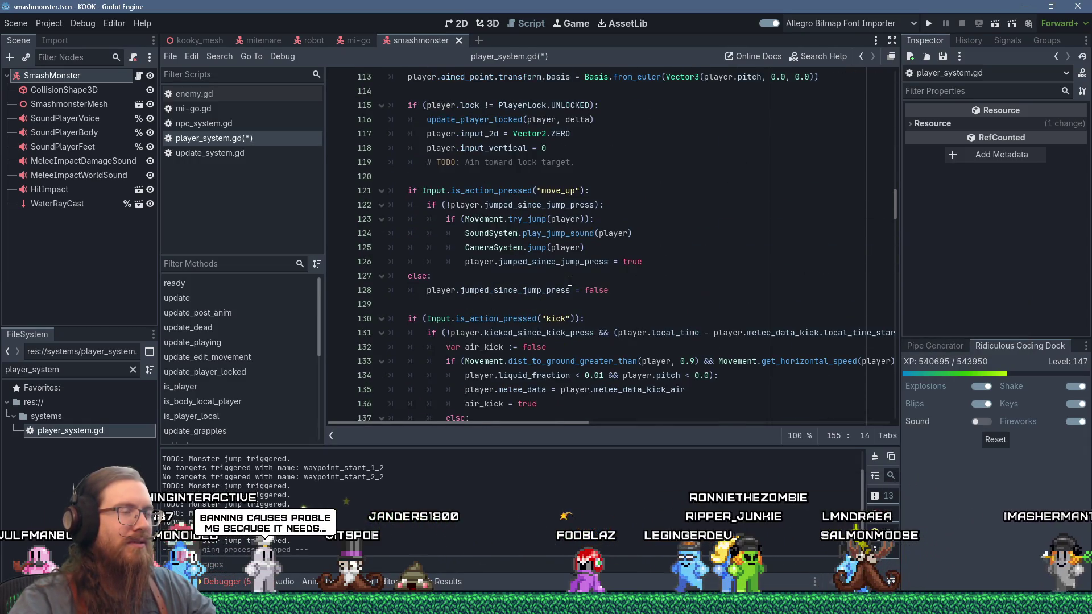
pyautogui.scroll(3, 570, 281)
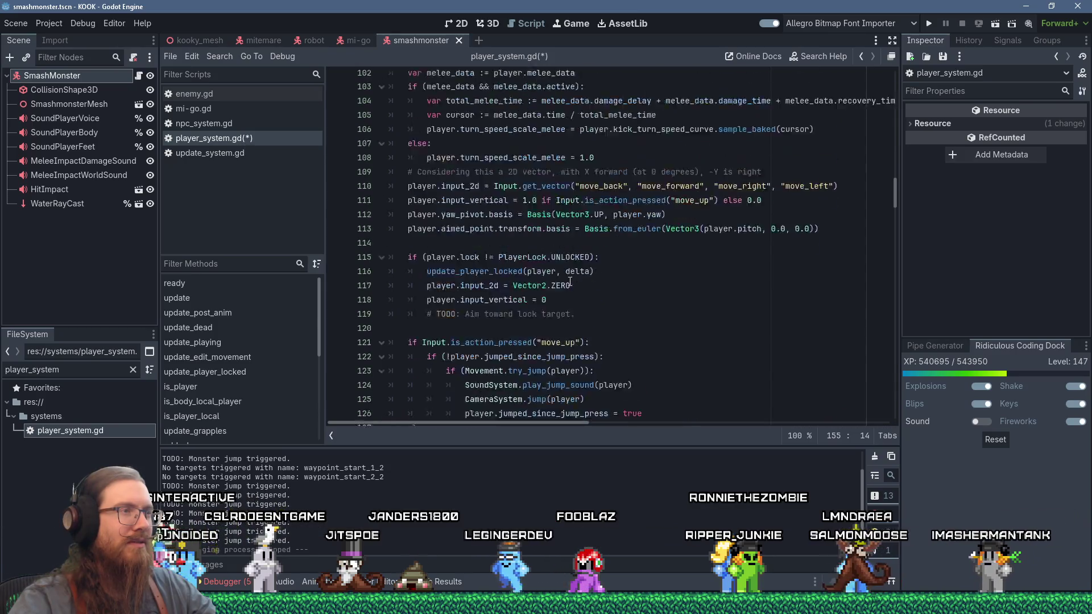
pyautogui.scroll(3, 570, 281)
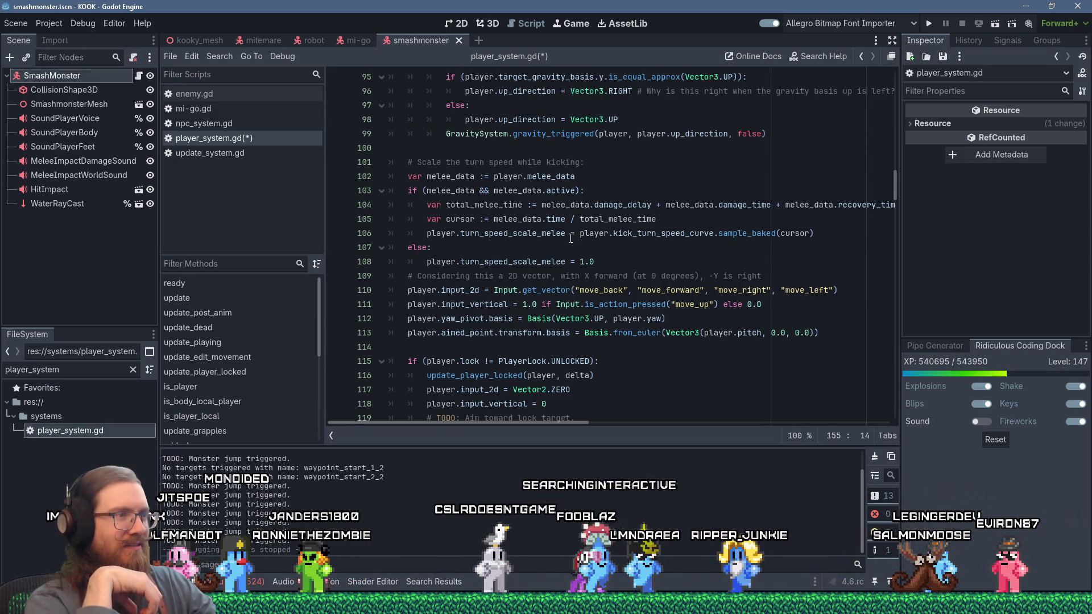
pyautogui.scroll(-1, 530, 324)
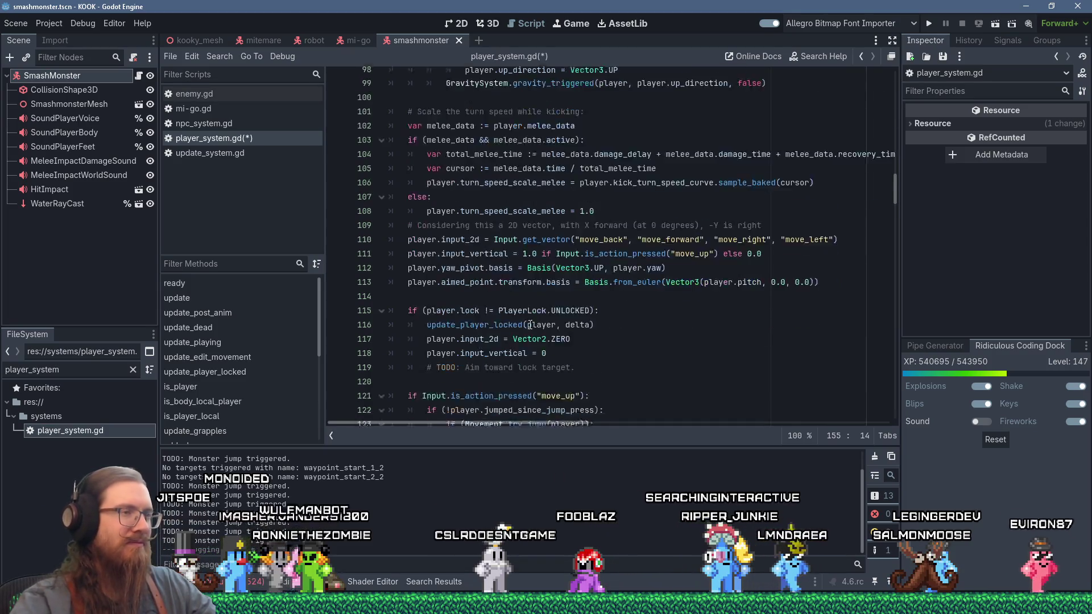
# Scroll player_system.gd down past the lock-target TODO to the noclip, vehicle and Movement.update_movement calls.
pyautogui.scroll(-2, 529, 324)
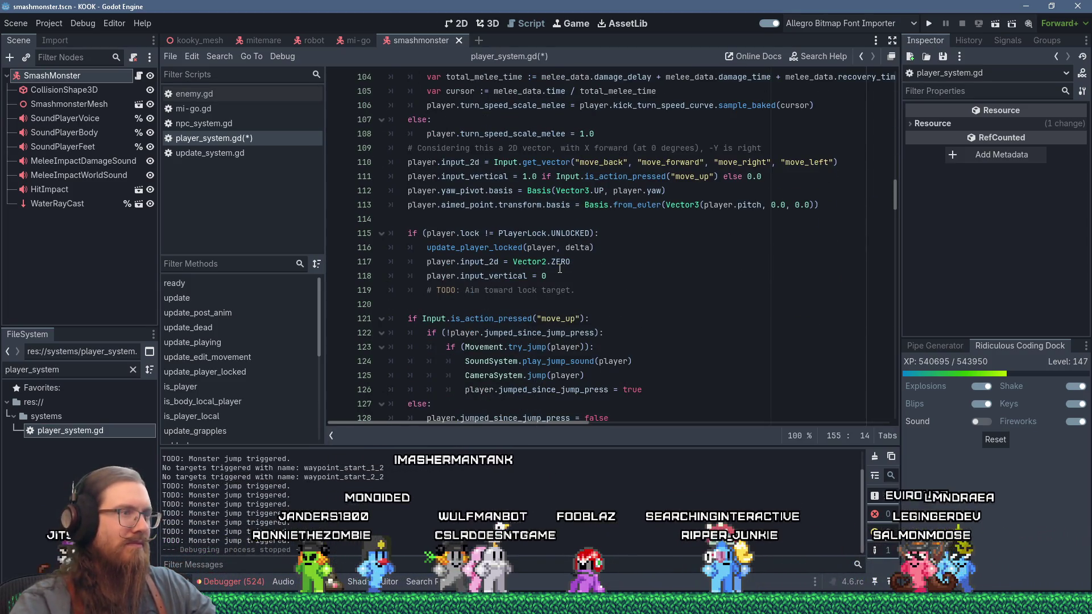
pyautogui.moveTo(594, 290); pyautogui.dragTo(602, 276)
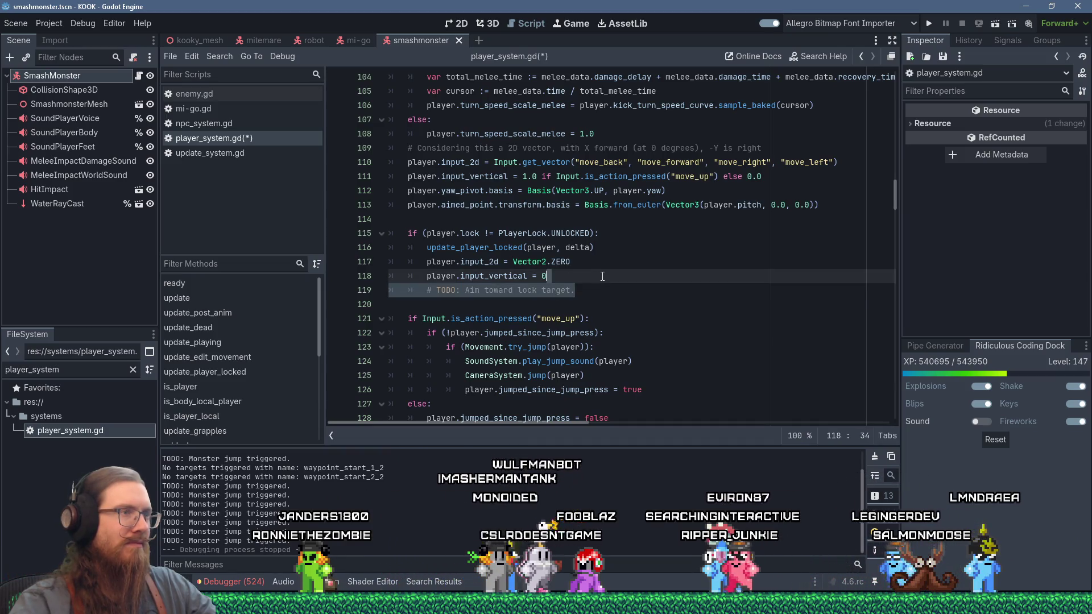
pyautogui.scroll(-2, 602, 277)
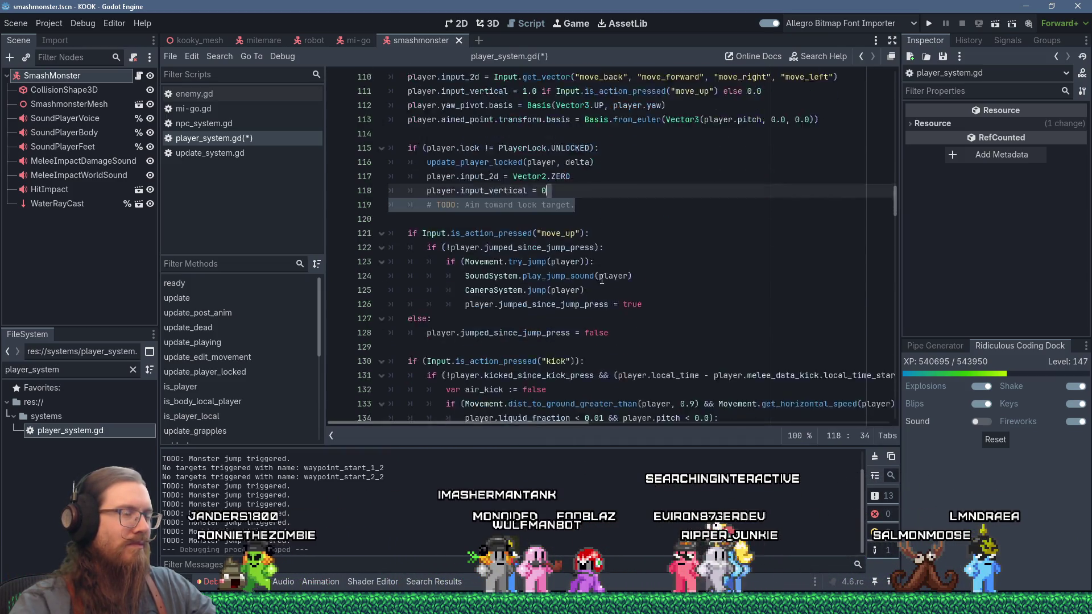
pyautogui.scroll(-1, 602, 280)
pyautogui.scroll(-1, 602, 279)
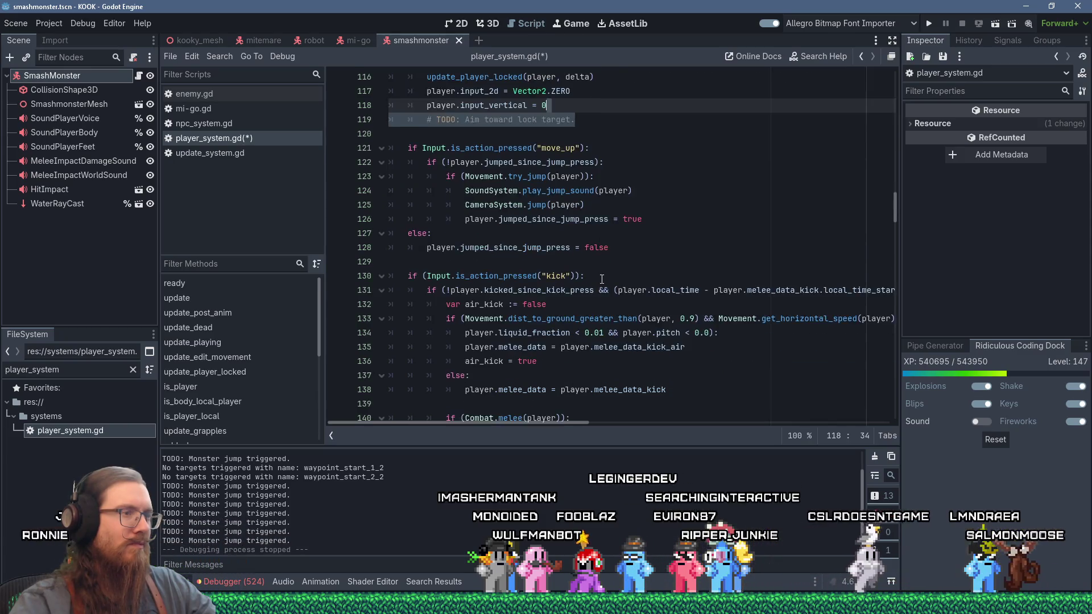
pyautogui.scroll(-1, 602, 279)
pyautogui.scroll(-4, 602, 279)
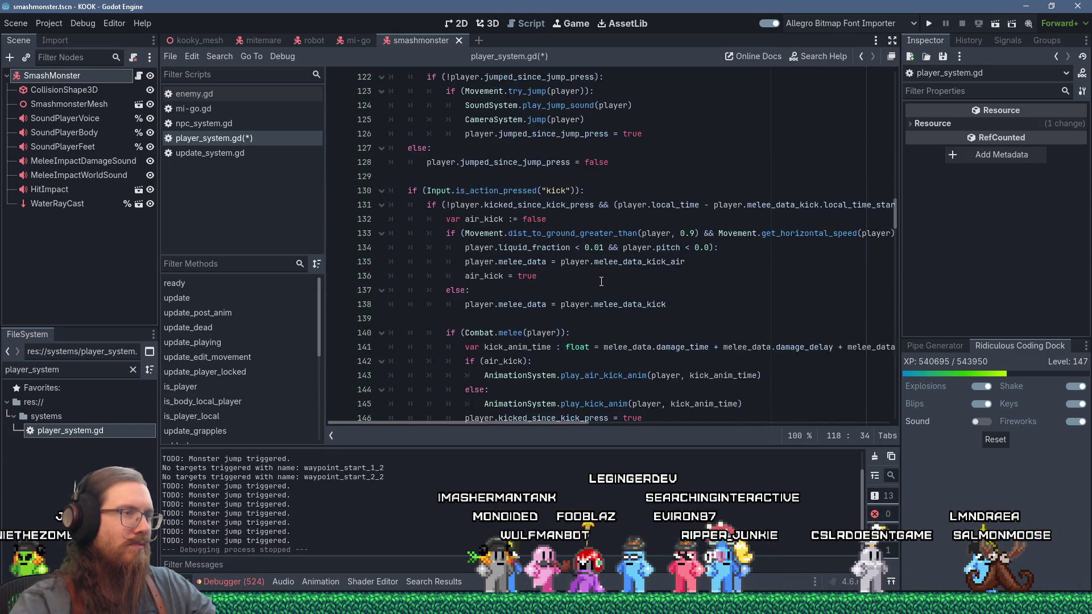
pyautogui.scroll(-5, 601, 282)
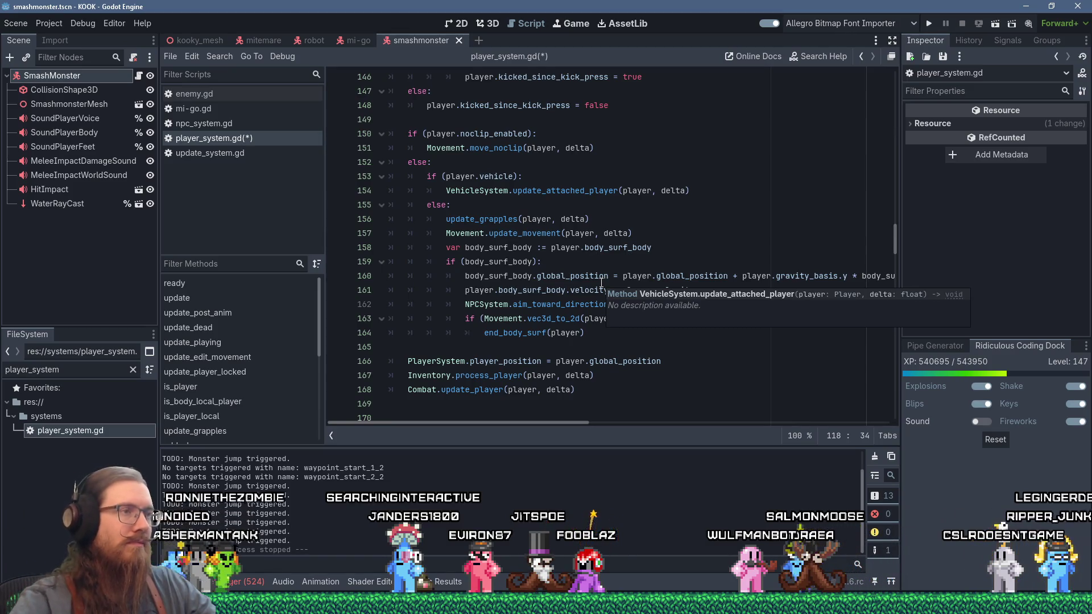
pyautogui.click(556, 234)
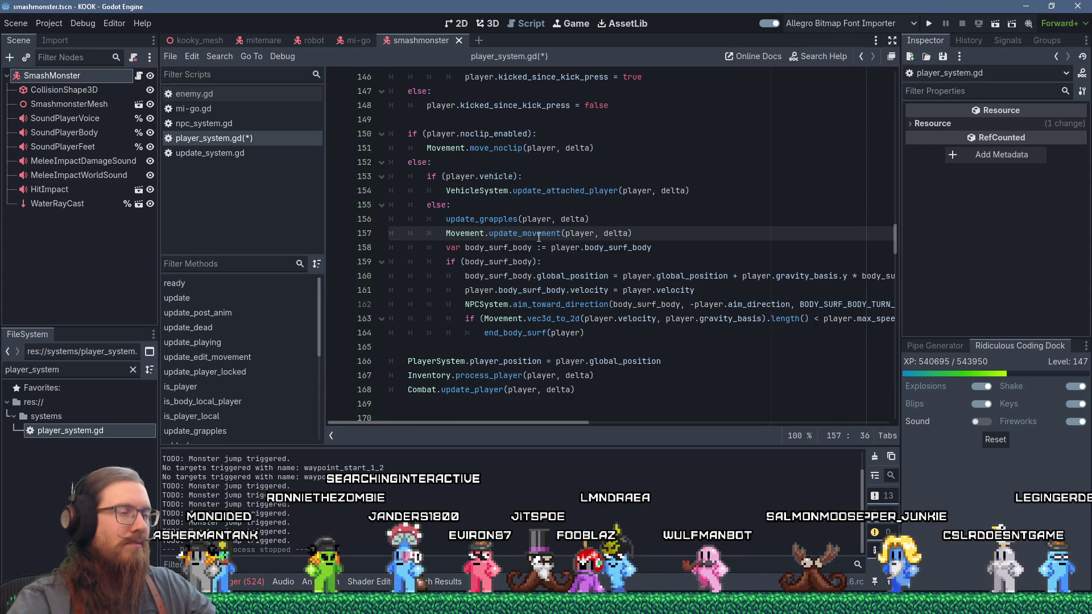
pyautogui.moveTo(538, 239)
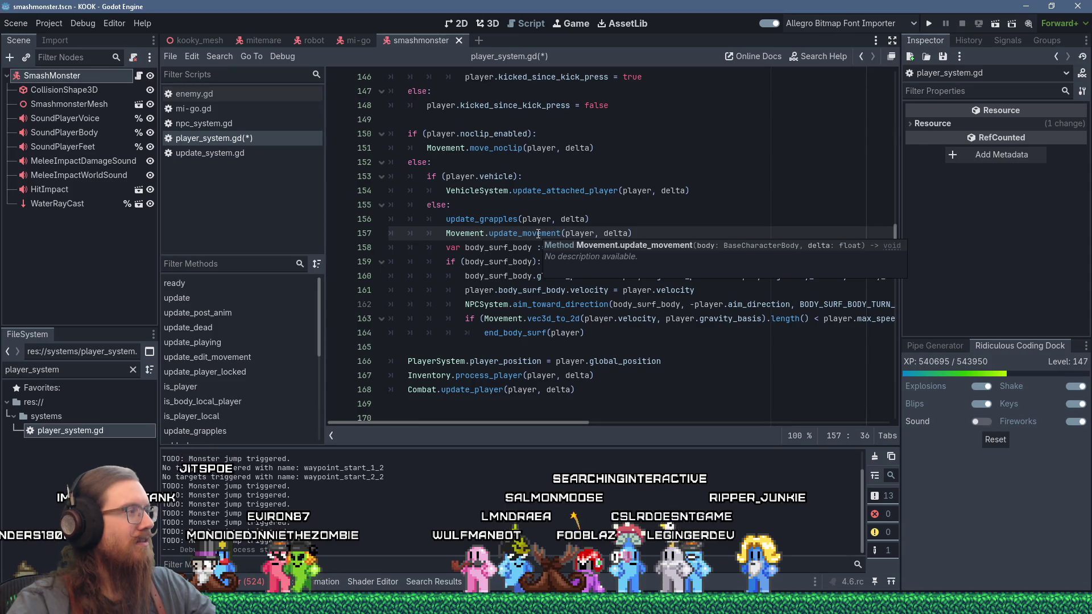
pyautogui.press('ctrl')
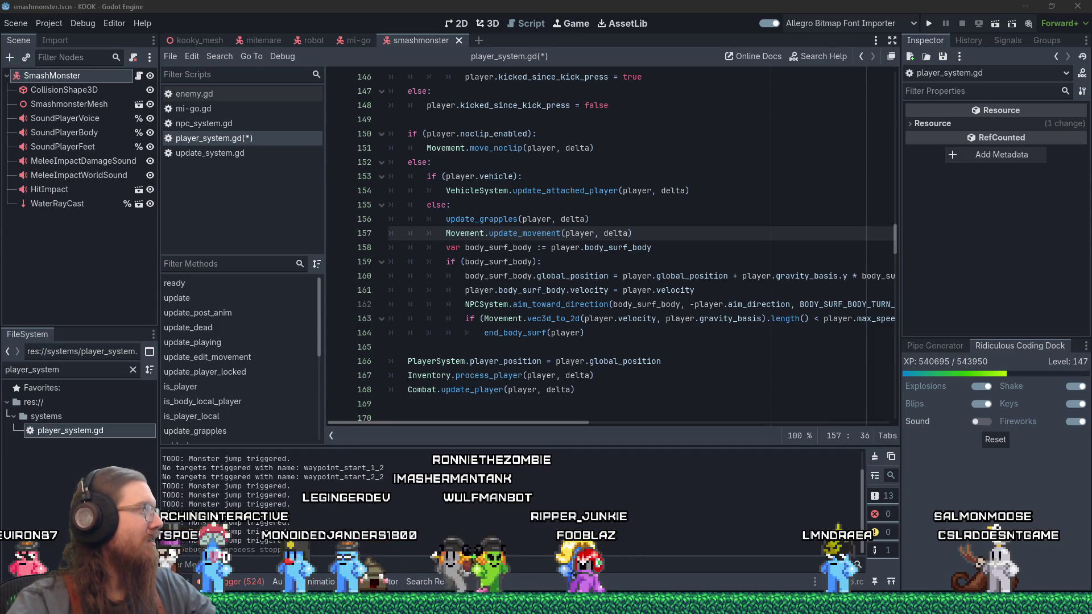
pyautogui.scroll(4, 719, 413)
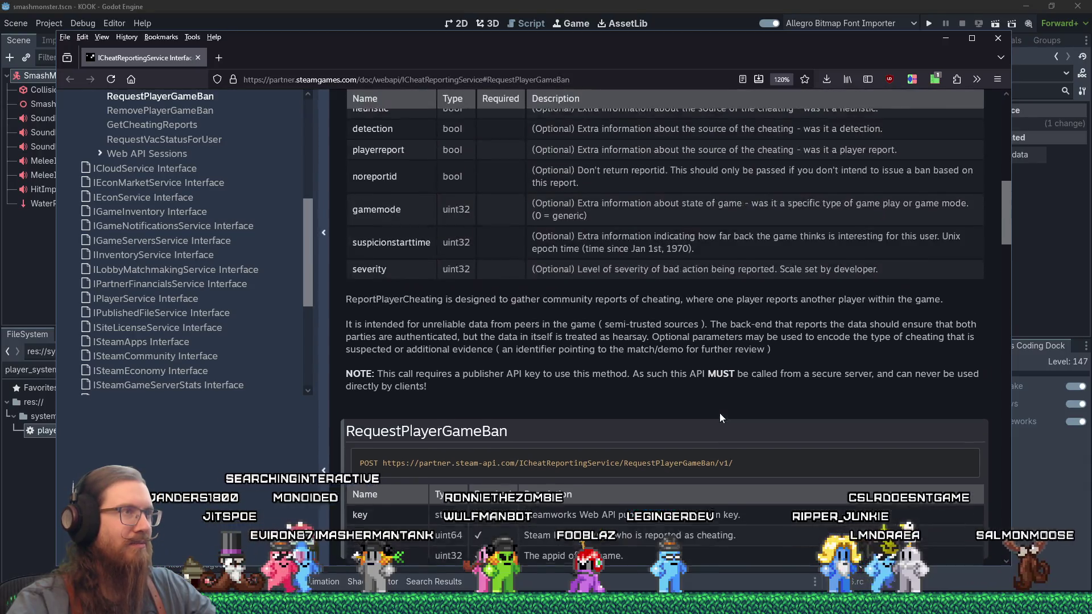
# Scroll the Steam Web API docs to RequestPlayerGameBan and highlight its publisher API key note.
pyautogui.scroll(2, 719, 413)
pyautogui.scroll(-5, 718, 413)
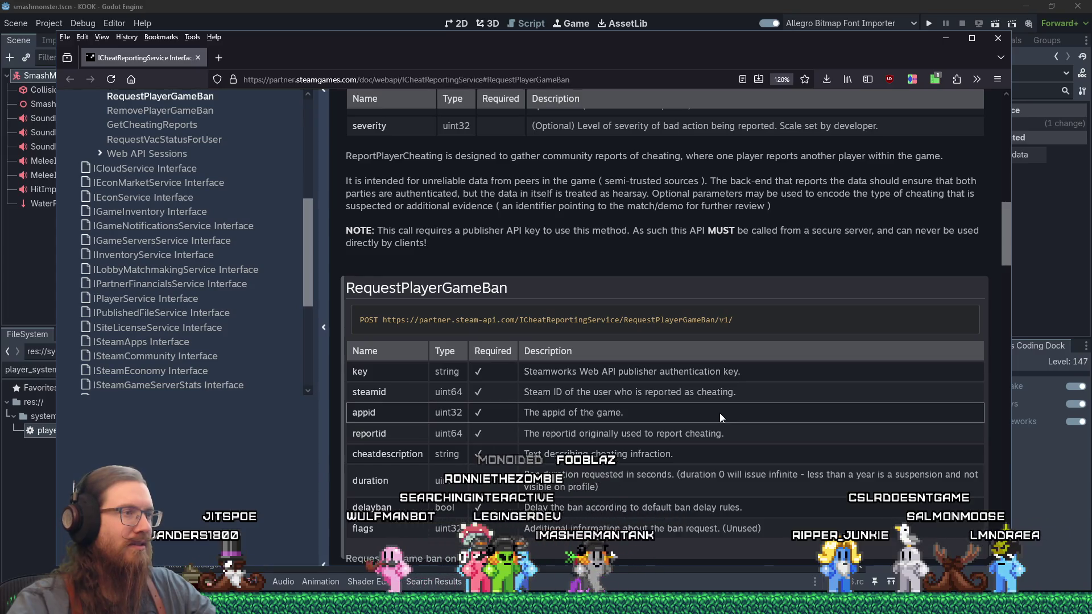
pyautogui.scroll(-3, 719, 414)
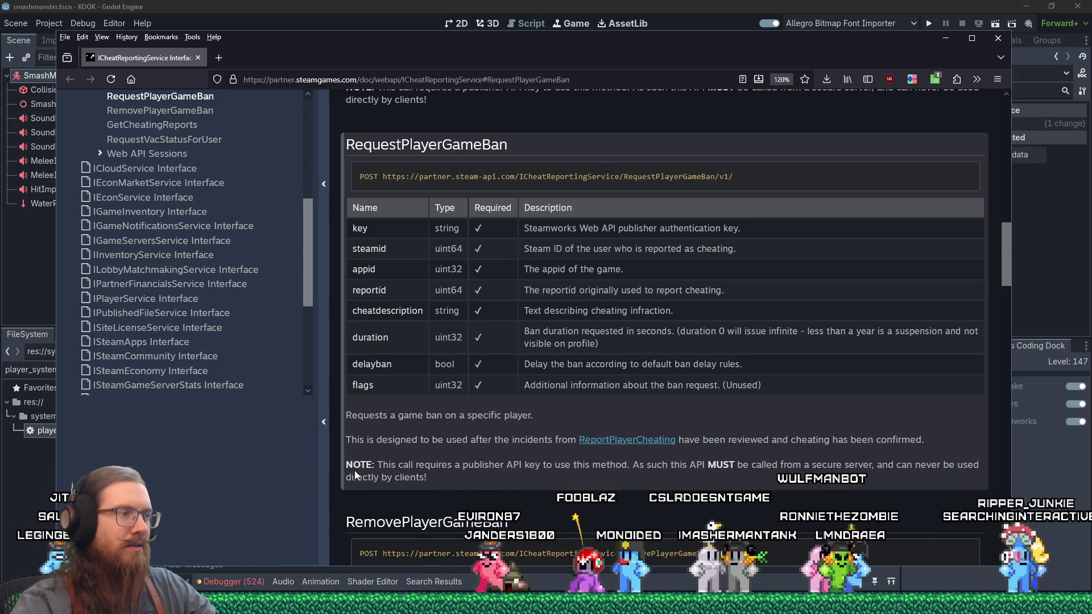
pyautogui.moveTo(348, 465); pyautogui.dragTo(492, 478)
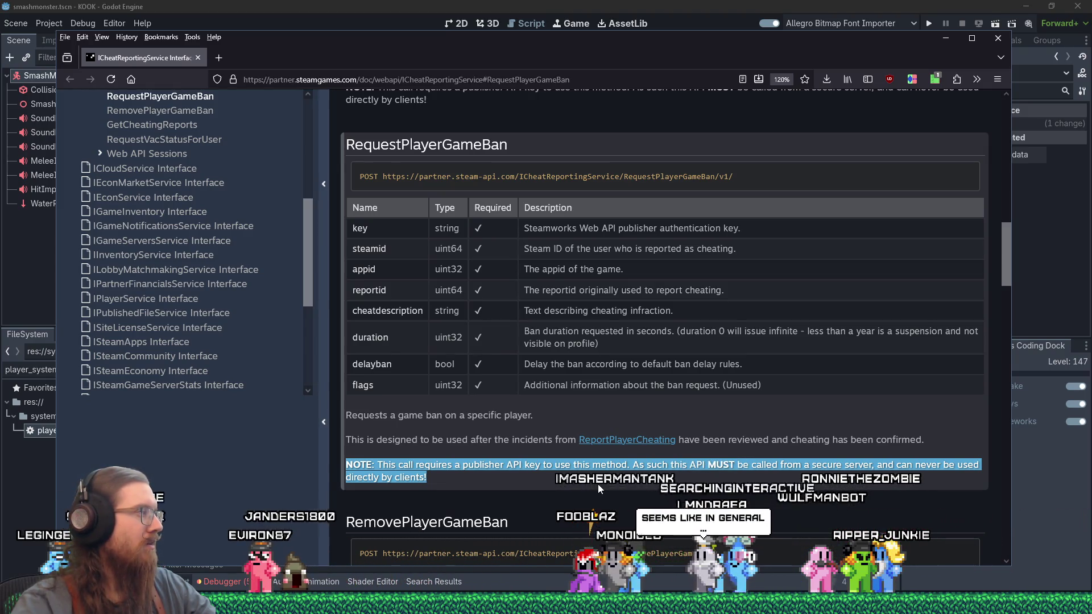
# Deselect the note, review the parameter table, and close the Steam documentation window.
pyautogui.click(599, 489)
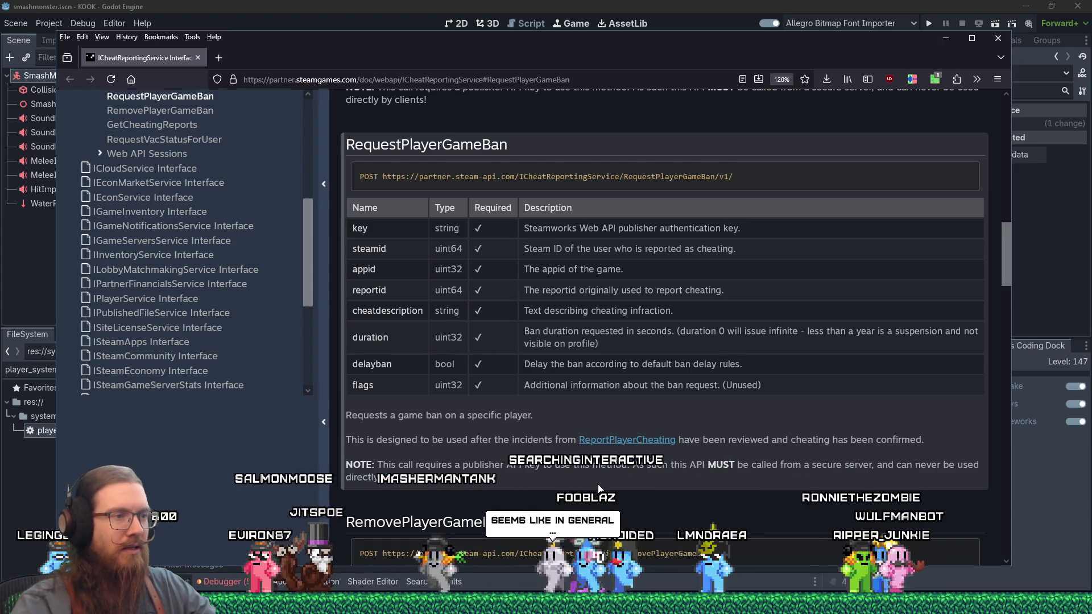
pyautogui.scroll(-3, 603, 501)
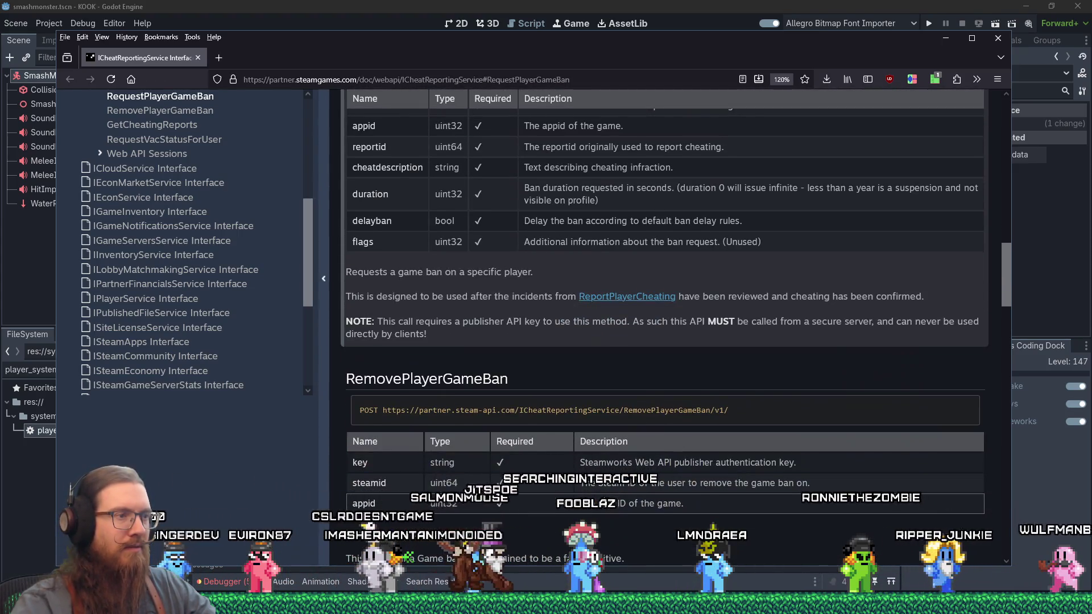
pyautogui.scroll(3, 726, 453)
pyautogui.scroll(1, 727, 453)
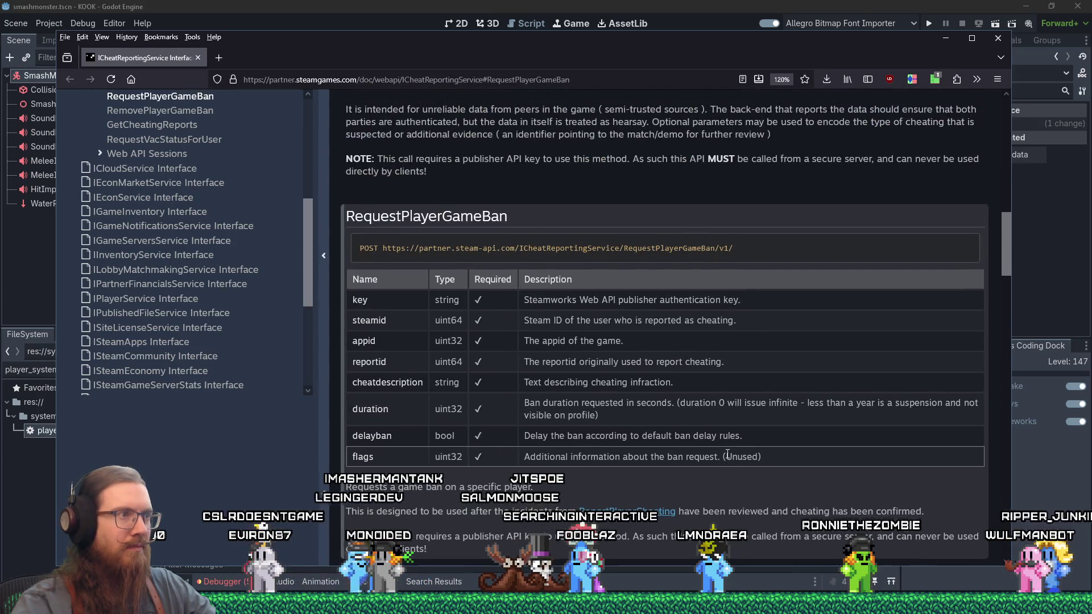
pyautogui.scroll(-1, 720, 340)
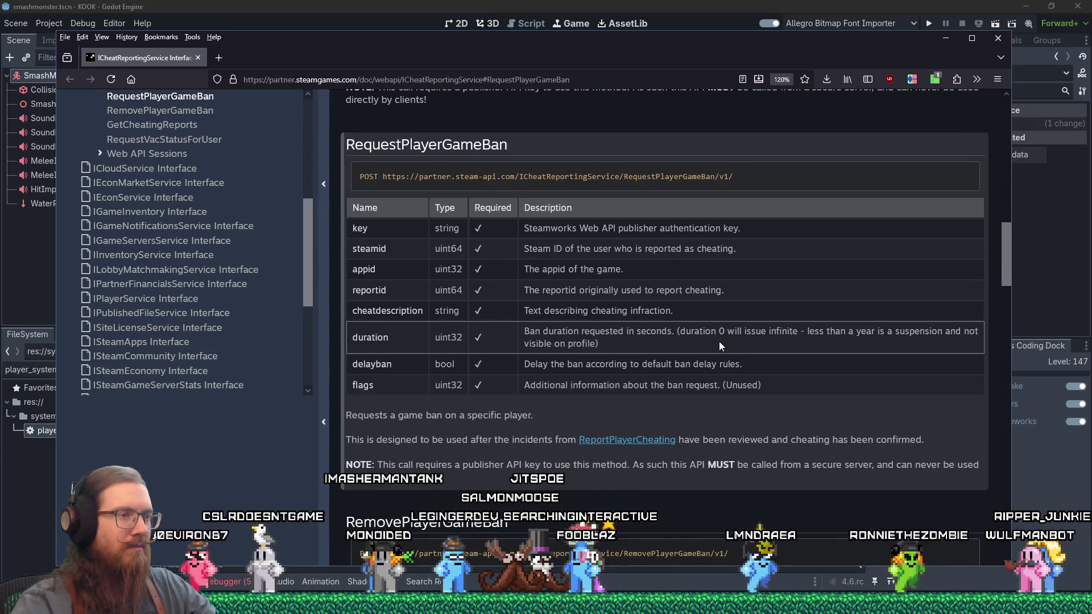
pyautogui.click(198, 58)
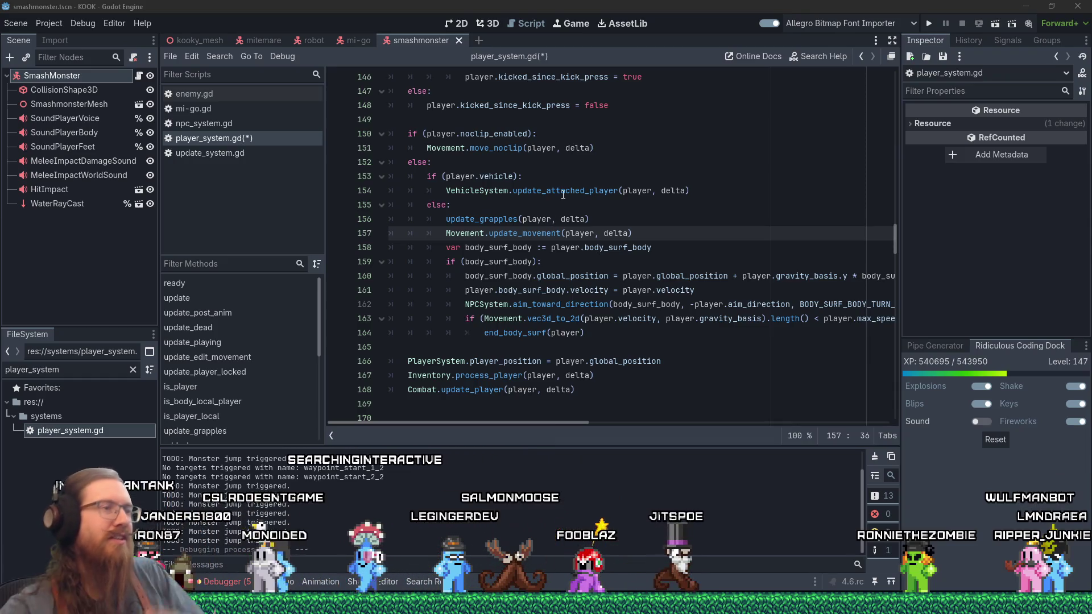
# Open movement_system.gd at the update_movement definition from the call on line 157.
pyautogui.moveTo(563, 195)
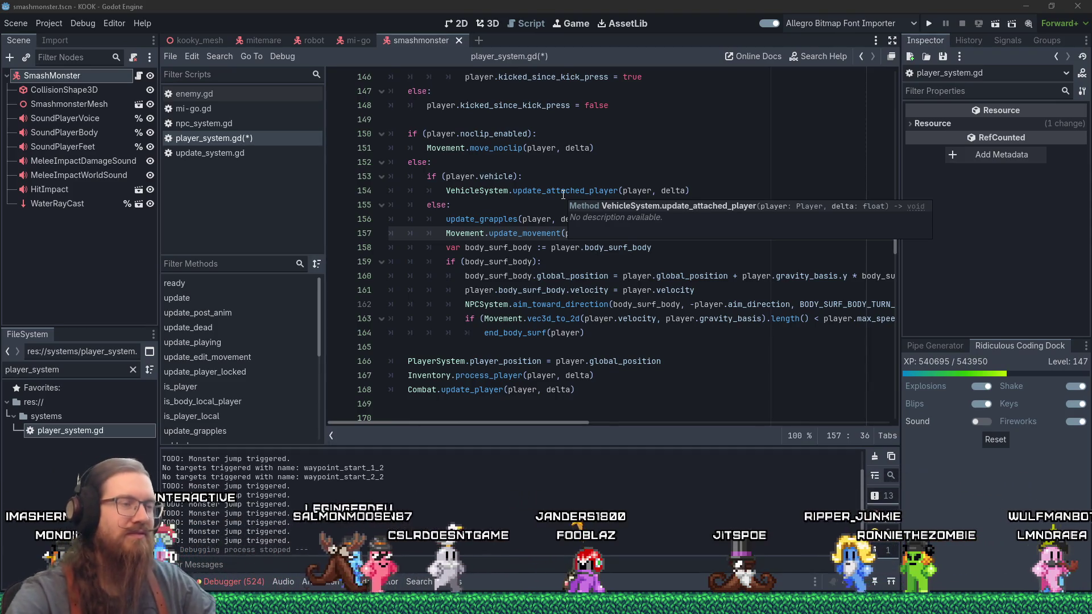
pyautogui.click(533, 234)
pyautogui.write('player, delta)')
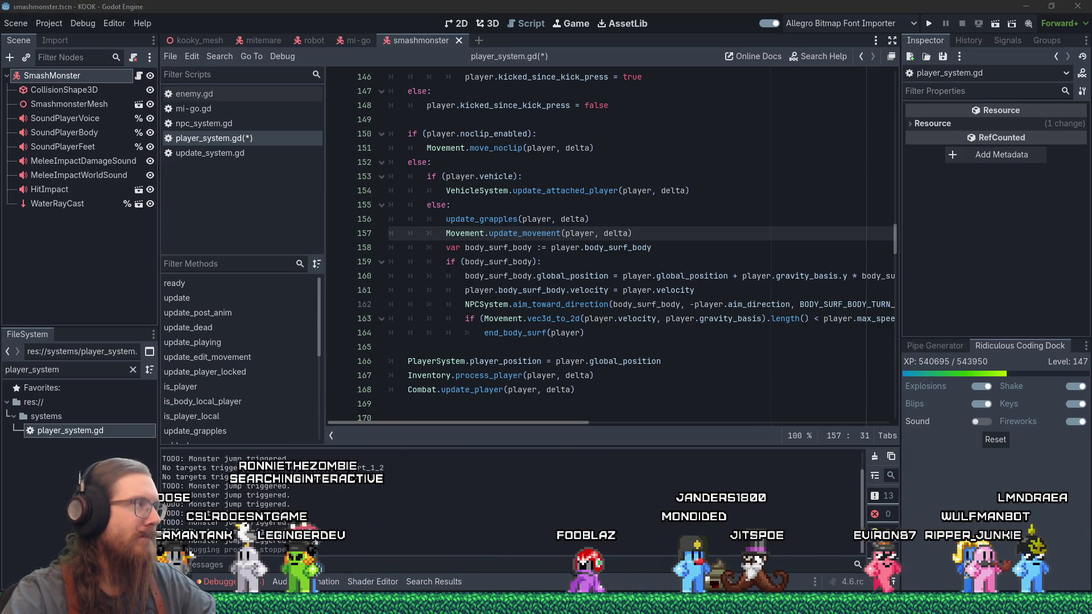
pyautogui.click(594, 266)
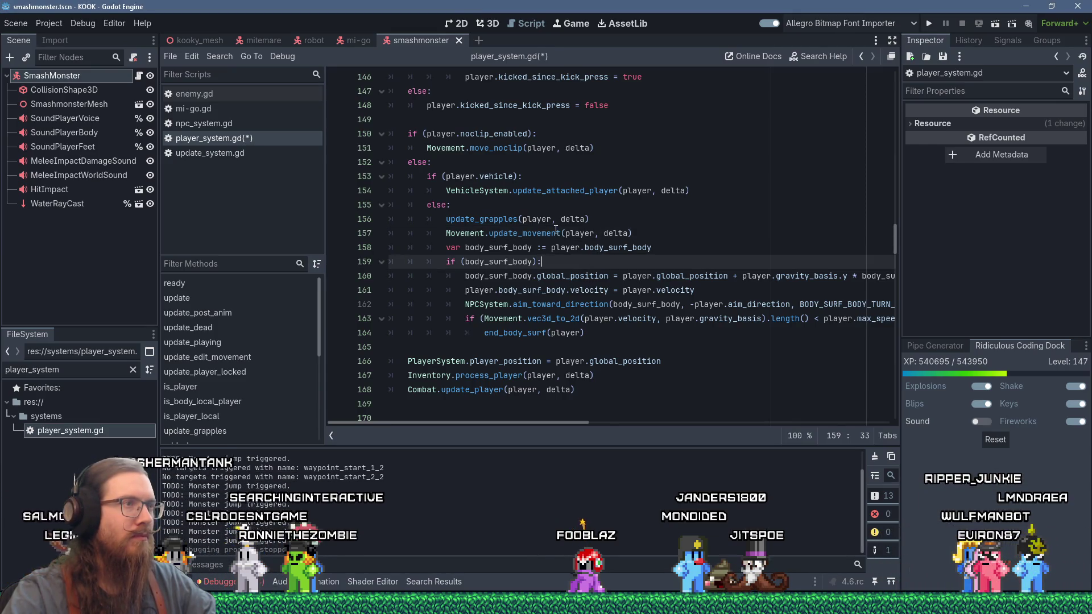
pyautogui.keyDown('ctrl'); pyautogui.click(524, 233); pyautogui.keyUp('ctrl')
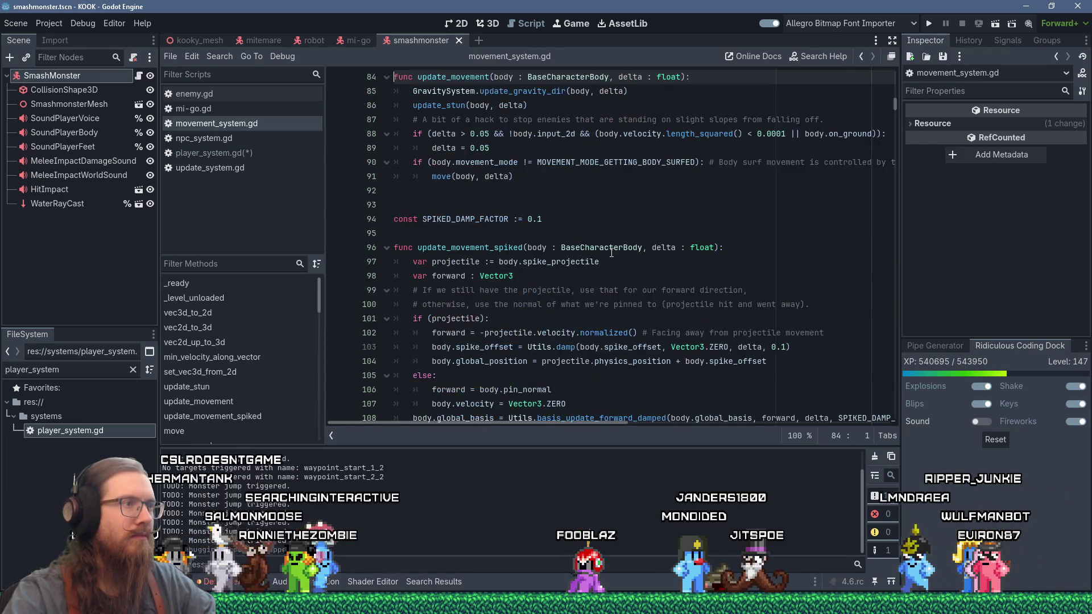
# Switch from movement_system.gd back to player_system.gd at the Movement.update_movement call.
pyautogui.scroll(1, 613, 252)
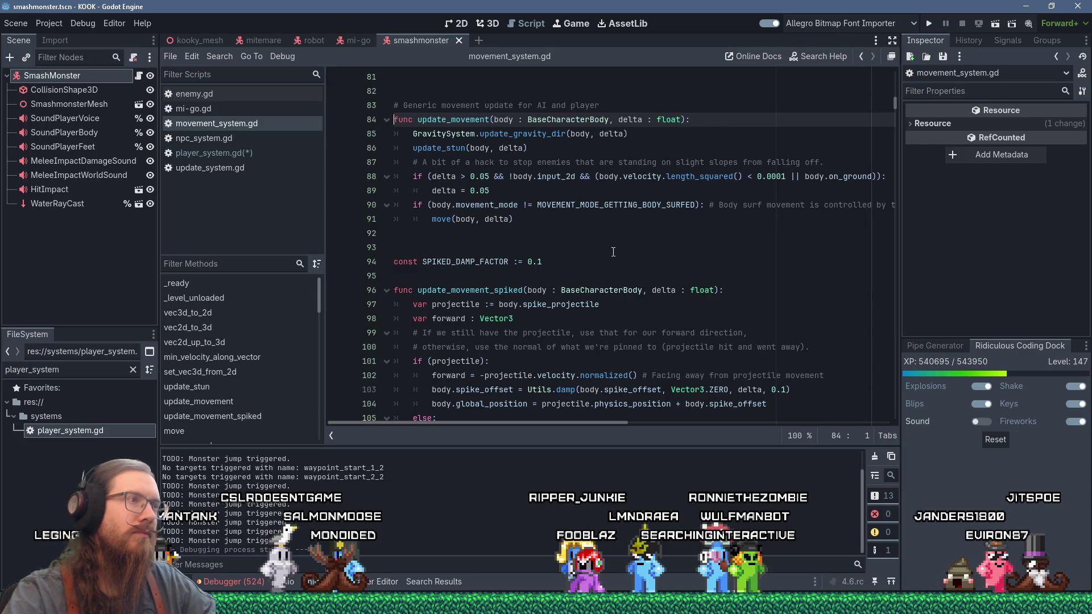
pyautogui.click(236, 158)
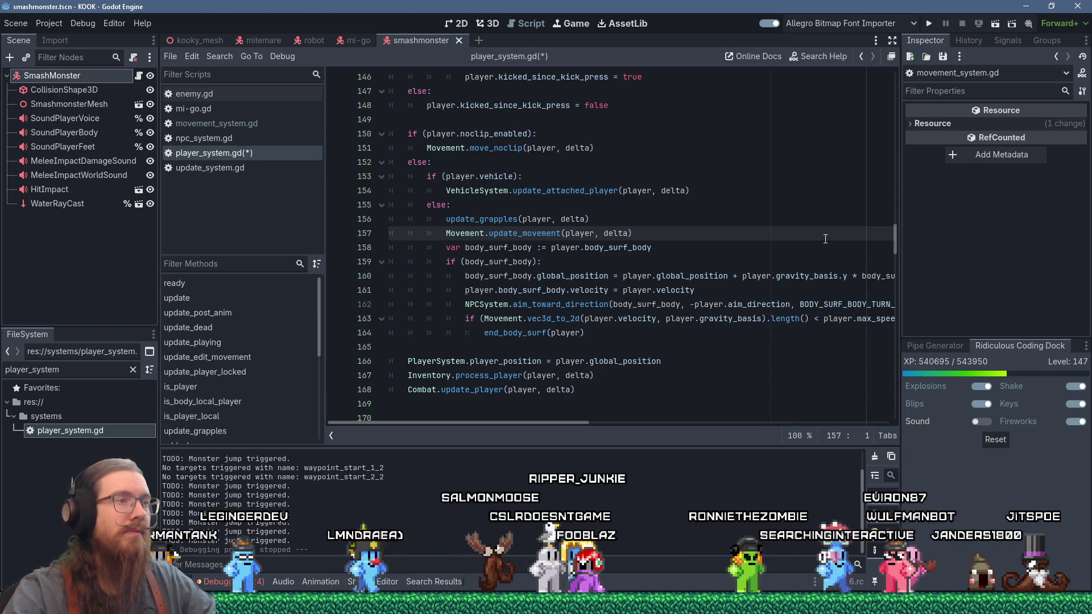
# Insert a blank line after update_grapples(player, delta) on line 156.
pyautogui.click(679, 220)
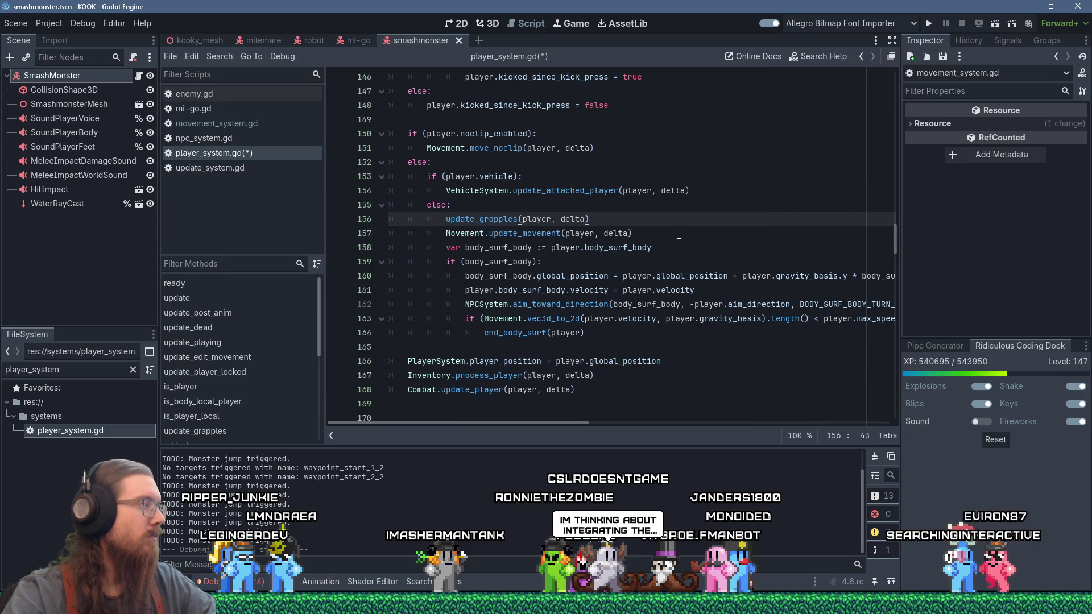
pyautogui.scroll(10, 678, 235)
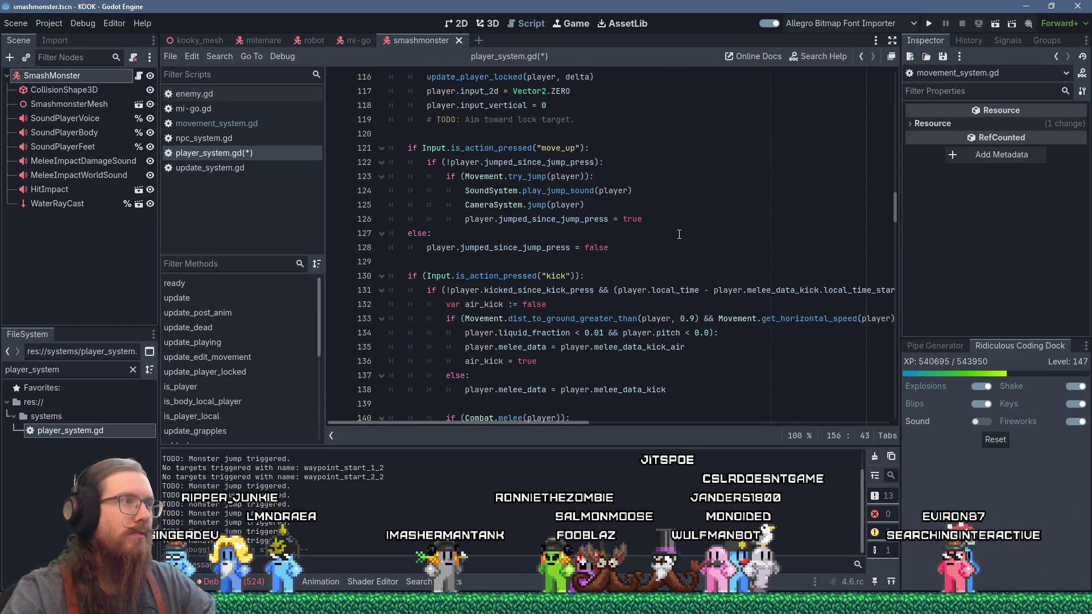
pyautogui.scroll(-10, 679, 234)
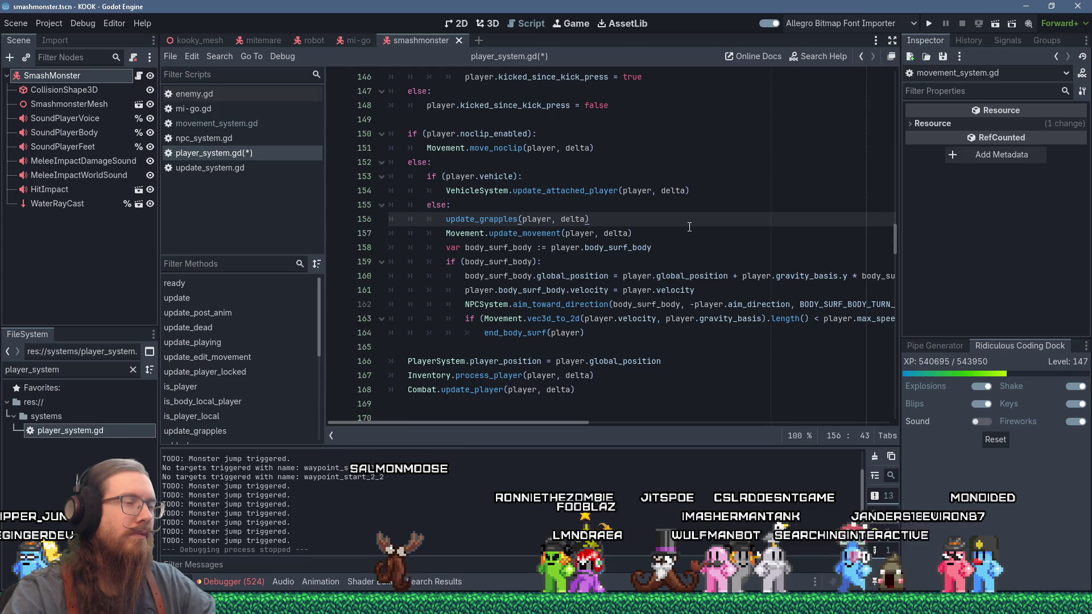
pyautogui.scroll(20, 689, 226)
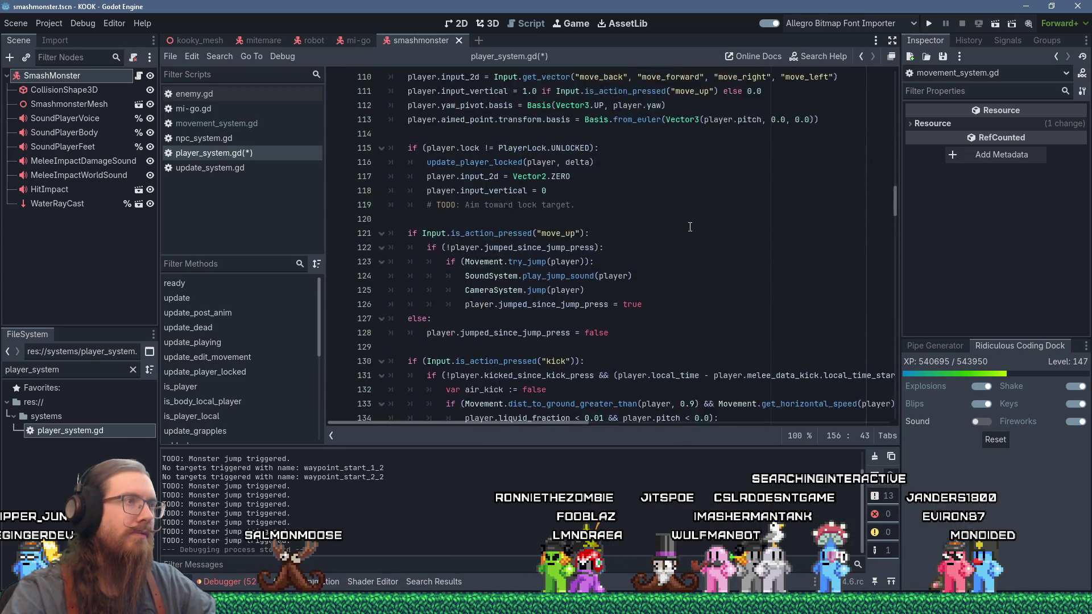
pyautogui.scroll(-20, 690, 226)
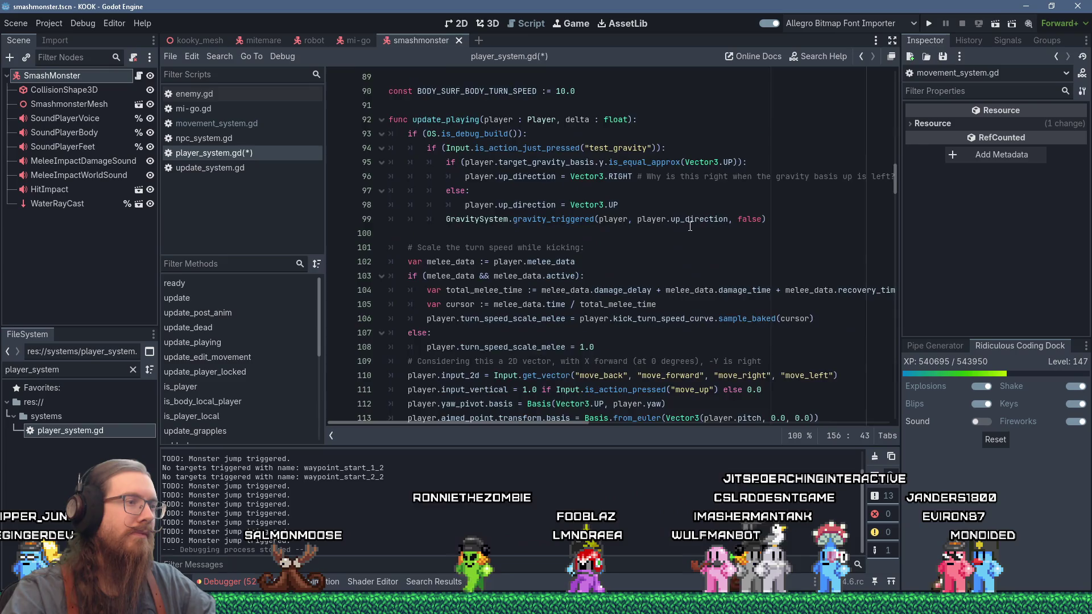
pyautogui.scroll(-1, 690, 226)
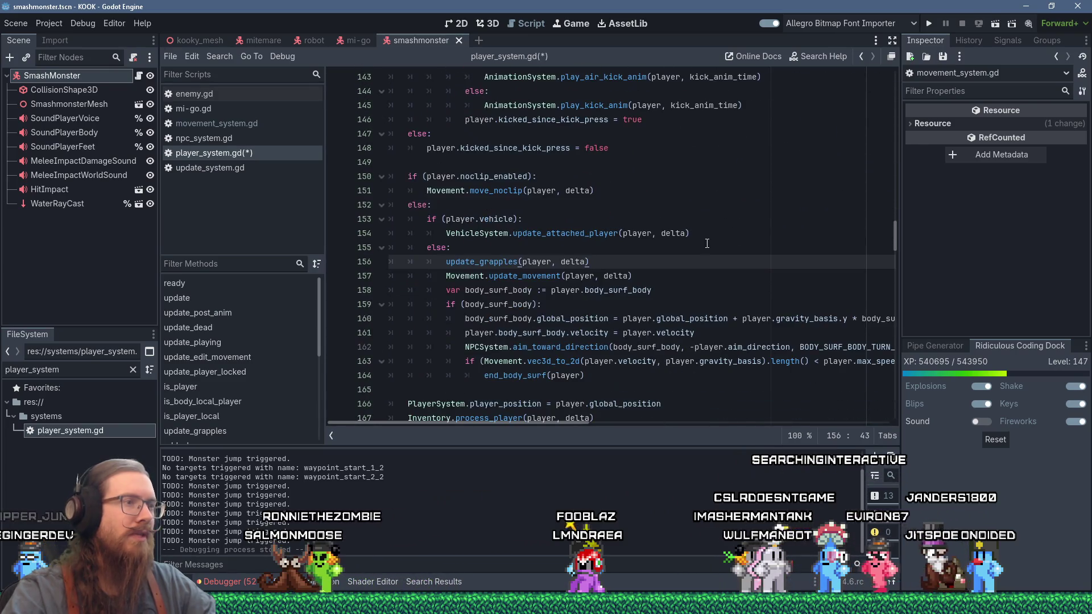
pyautogui.press('Return')
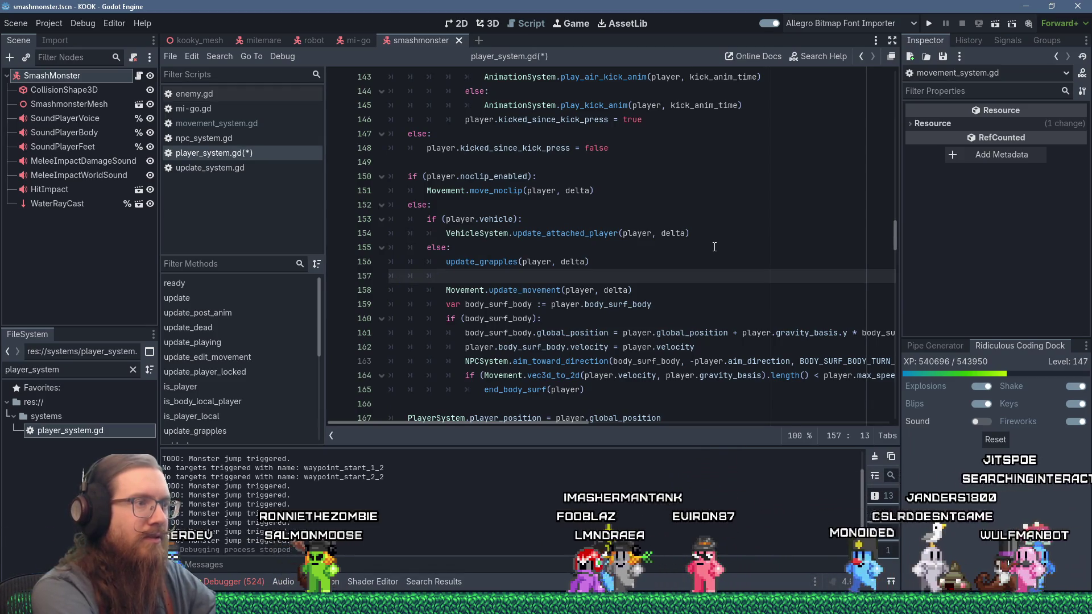
# Type Movement.update_movement_fixed_rate(player, on line 157 and bring up a calculator.
pyautogui.write('Movement.updat')
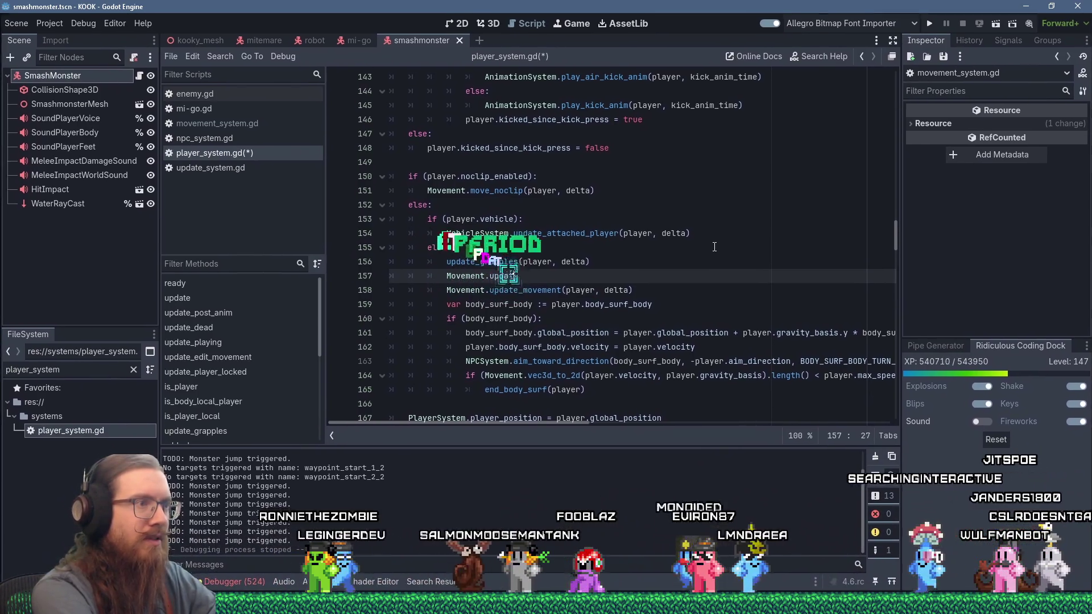
pyautogui.write('e_movement_fly')
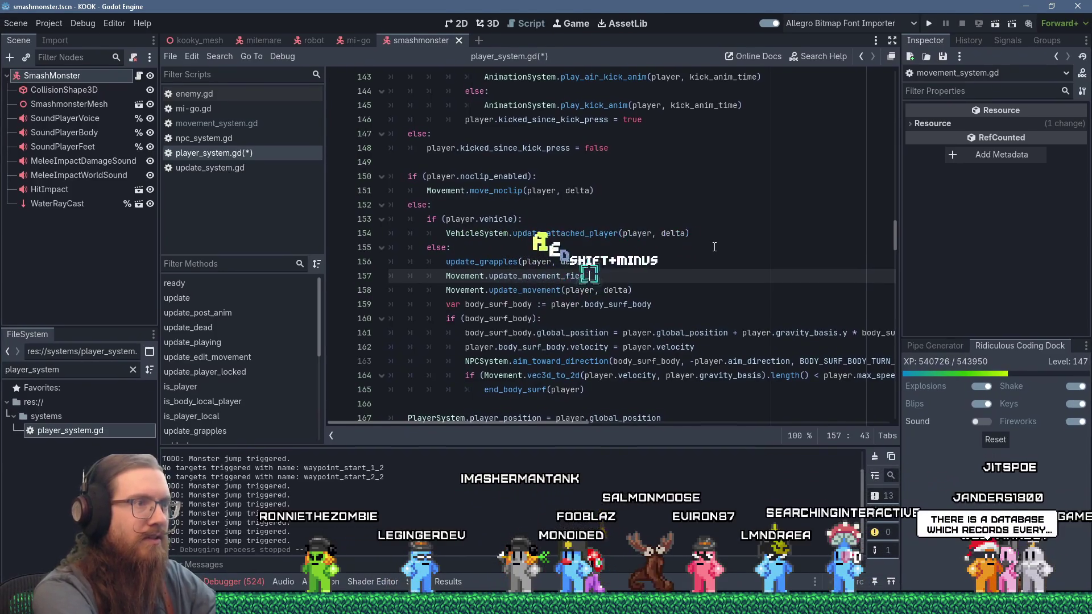
pyautogui.press('BackSpace')
pyautogui.press('BackSpace')
pyautogui.write('ixed')
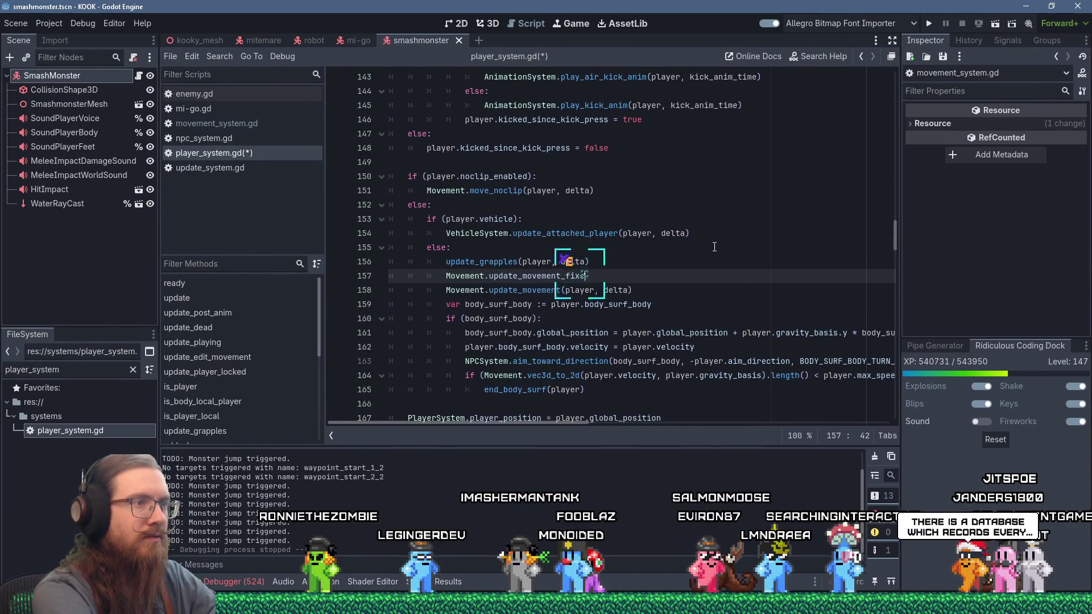
pyautogui.write('_rate(playe')
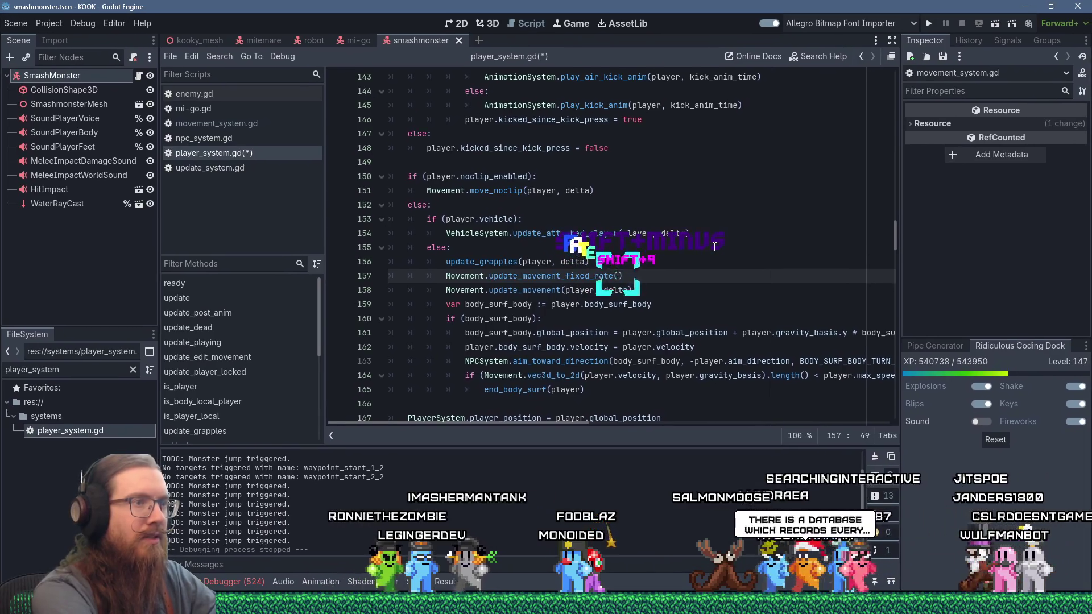
pyautogui.write('r,')
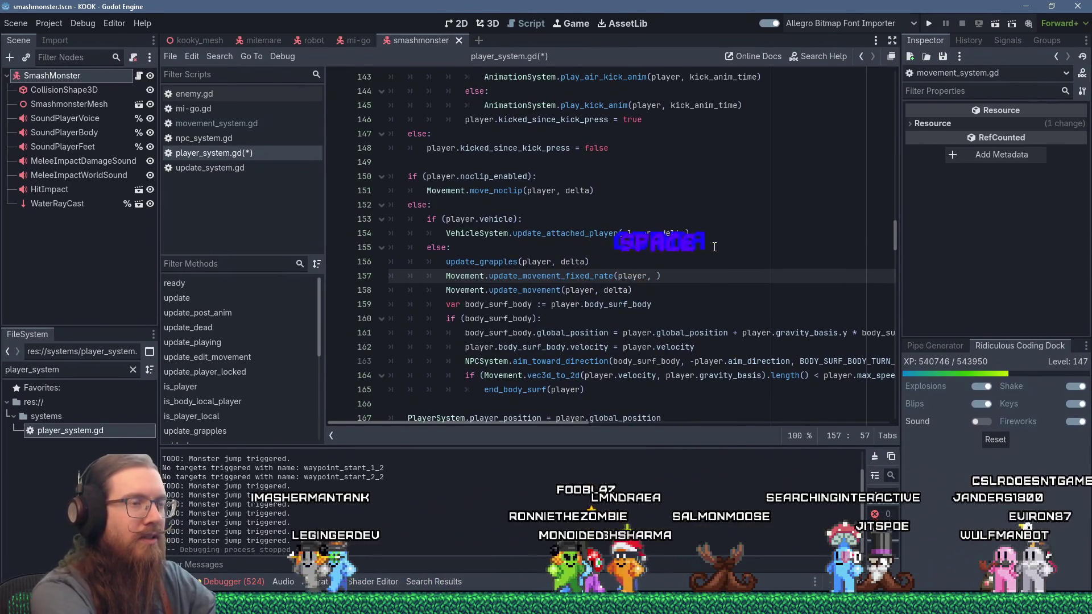
pyautogui.press('super+r')
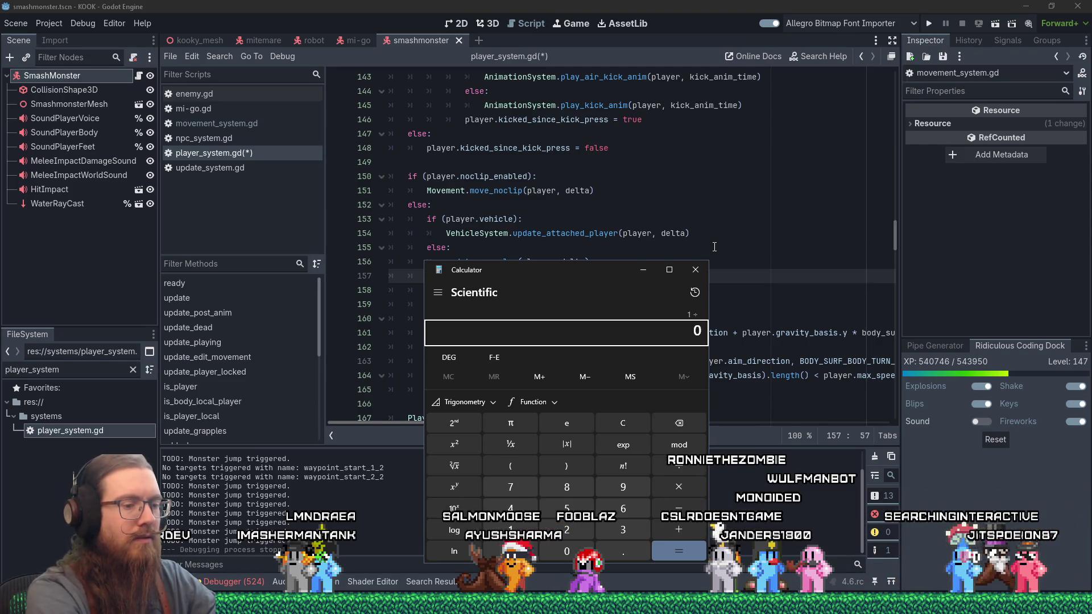
# Compute 1 ÷ 160 = 0.00625 in Calculator and return to the script.
pyautogui.write('160')
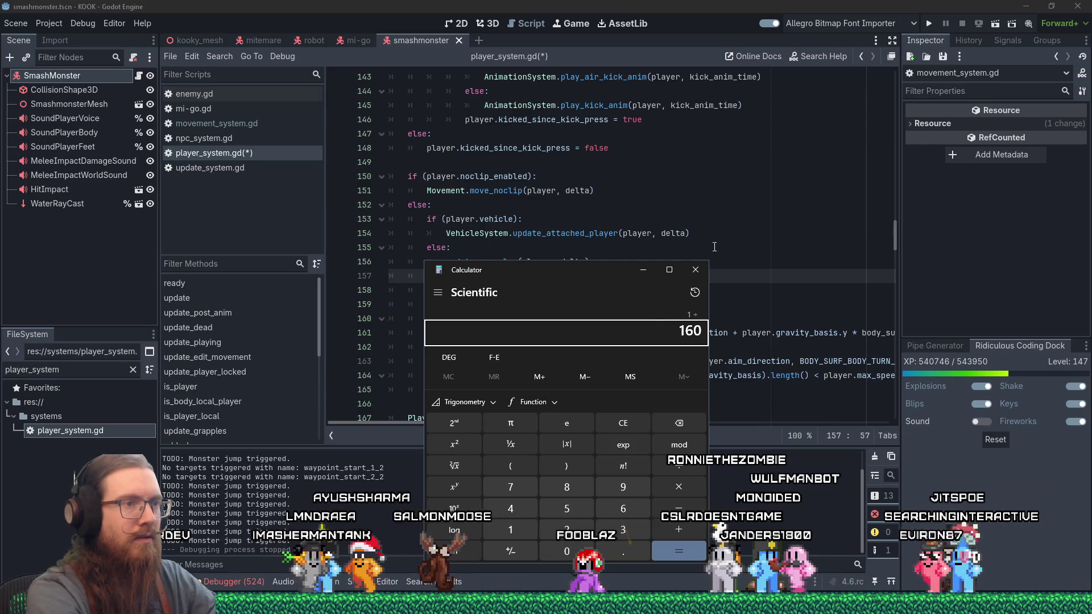
pyautogui.press('Return')
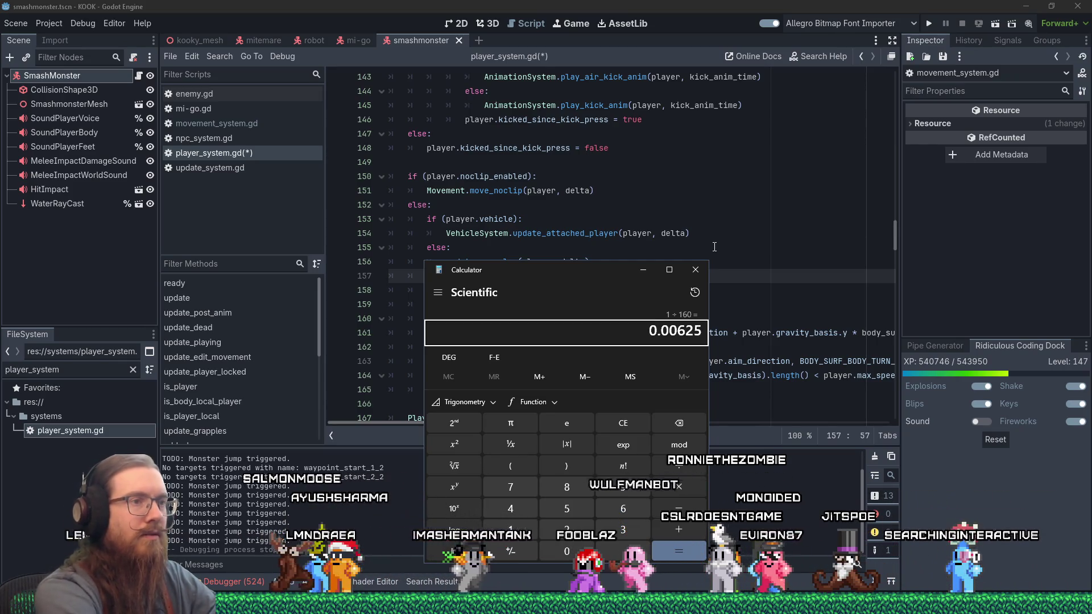
pyautogui.hotkey('alt', 'Tab')
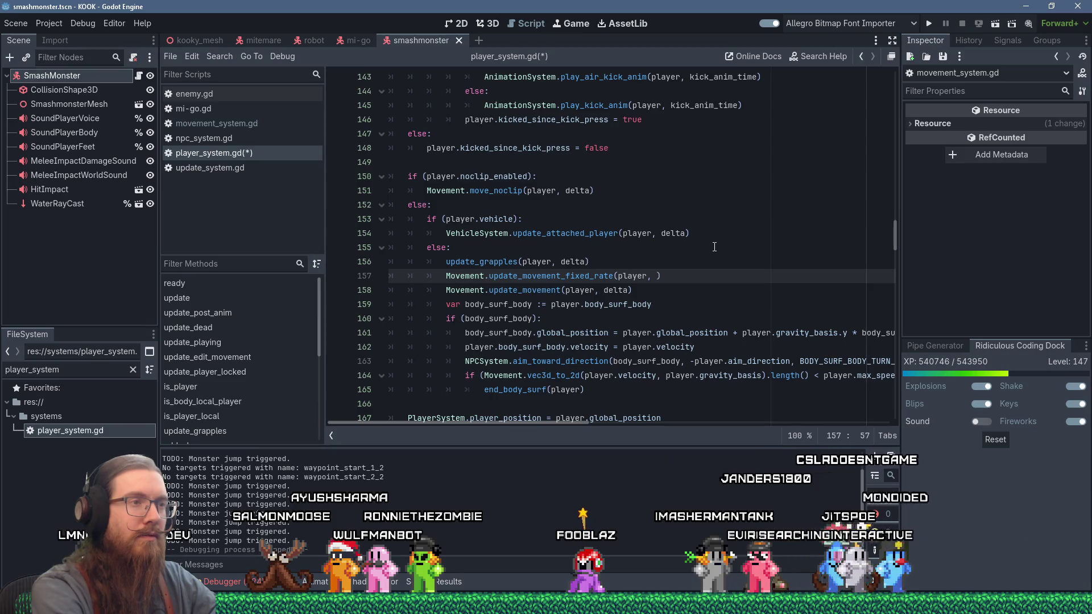
# Complete the fixed-rate call's arguments with delta, Global.FIXED_UPDATE_RATE.
pyautogui.write('delta')
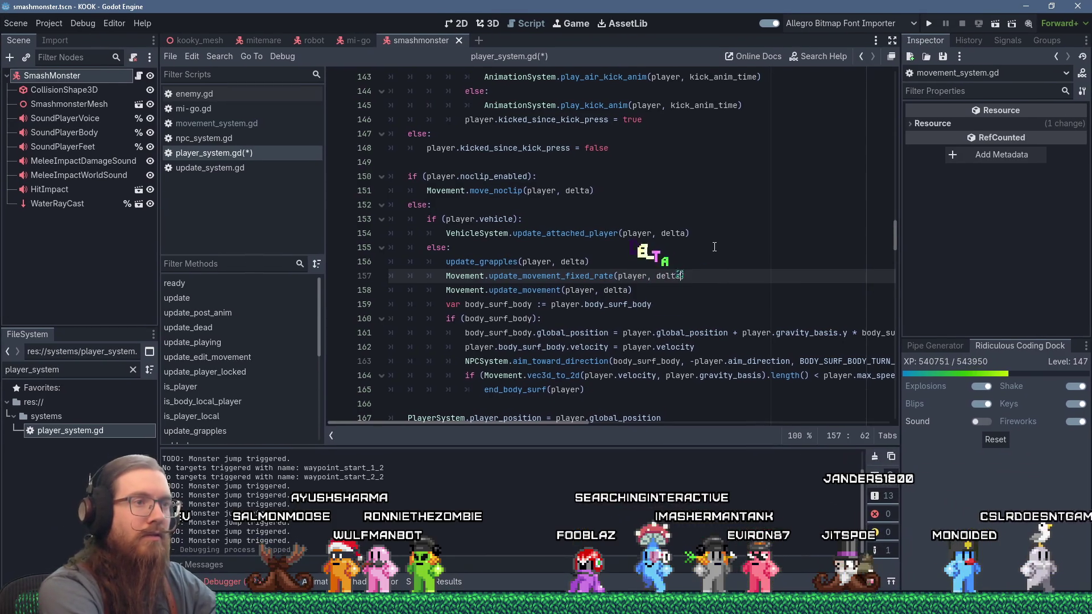
pyautogui.write(', PLAY')
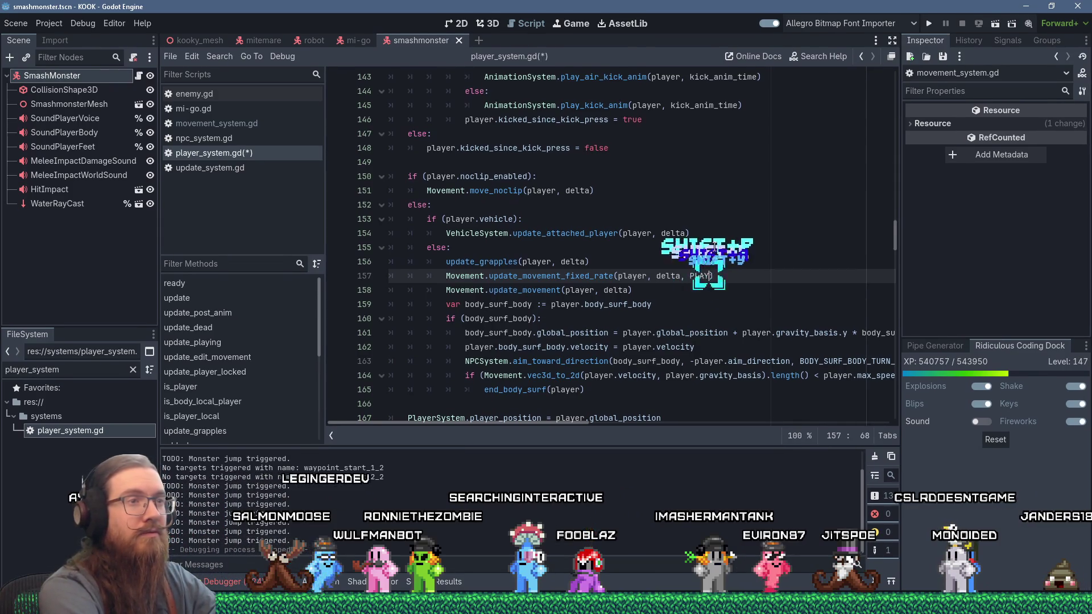
pyautogui.write('E')
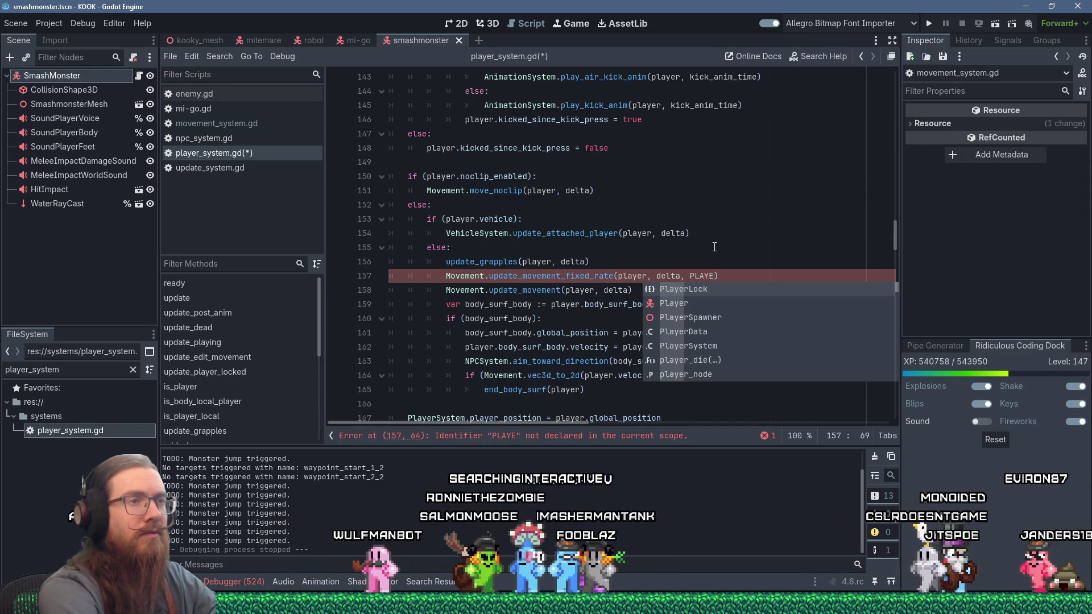
pyautogui.hotkey('ctrl', 'shift', 'Left')
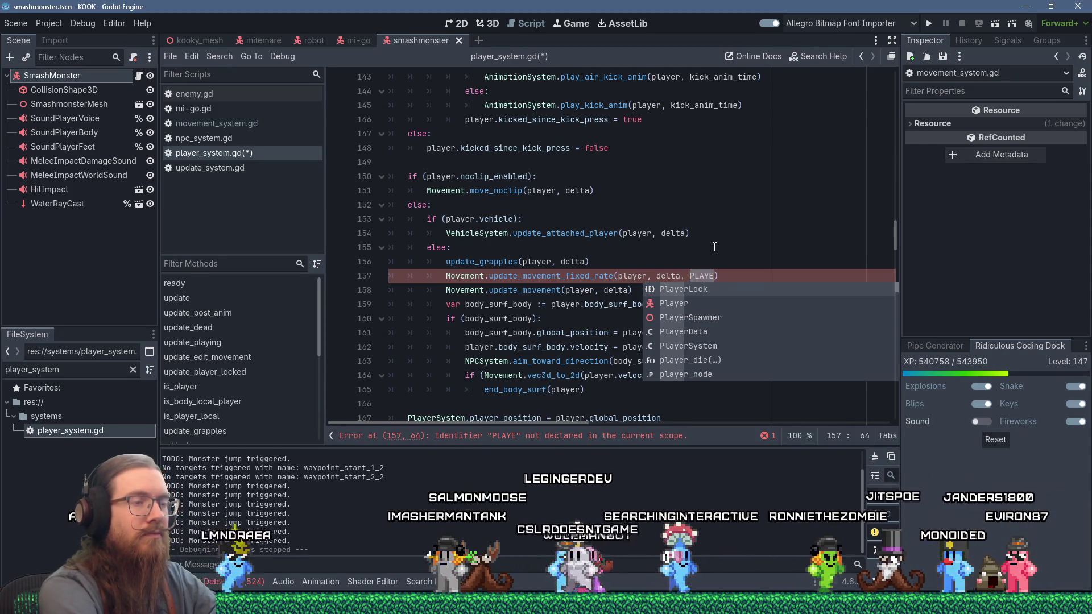
pyautogui.press('Delete')
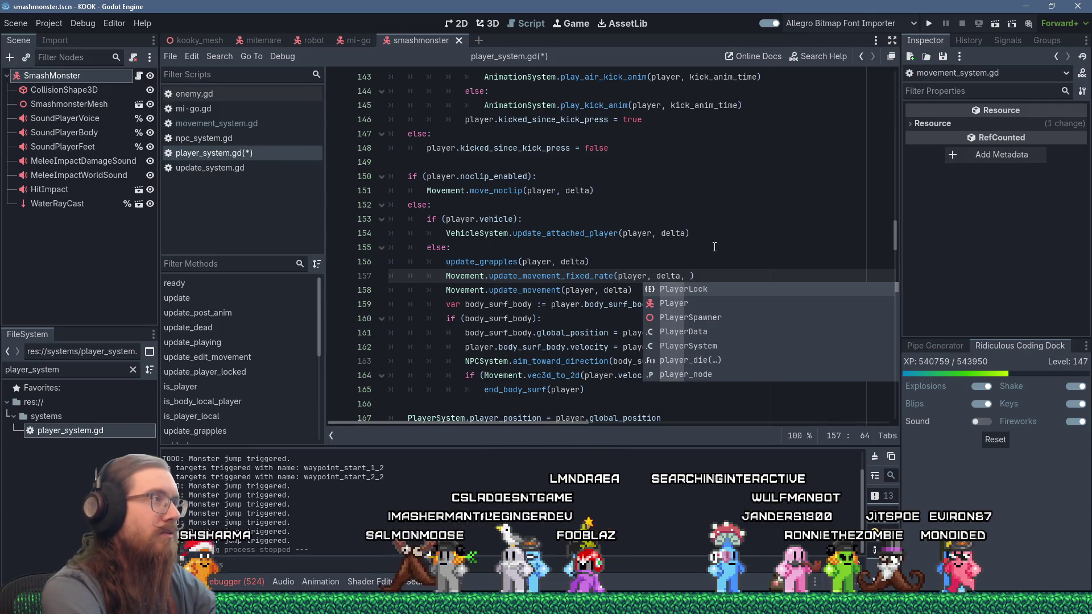
pyautogui.write('Global.FIXED')
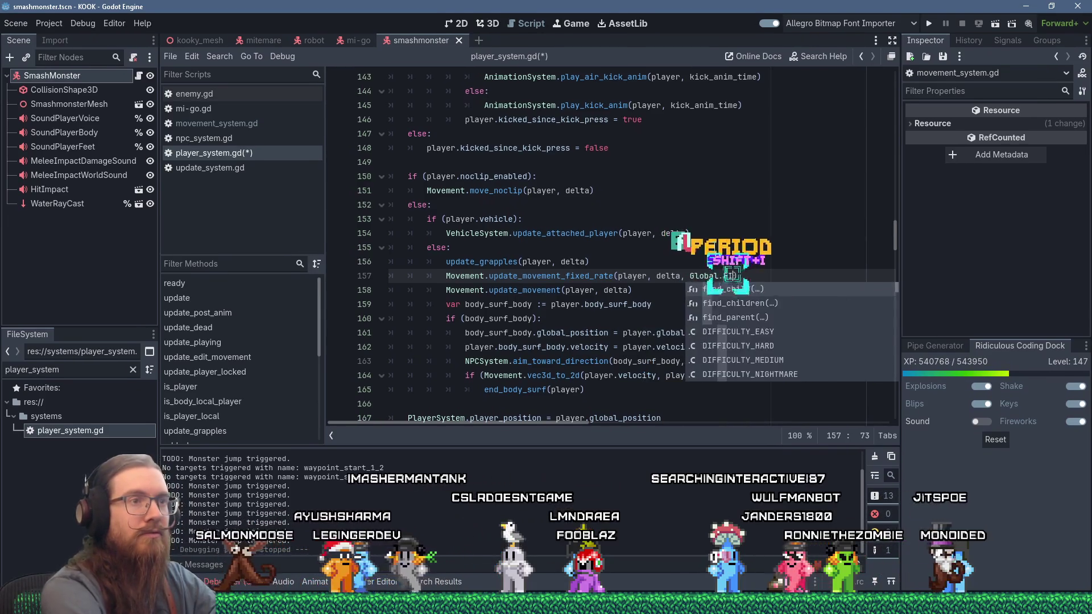
pyautogui.write('_UPDATE_RATE')
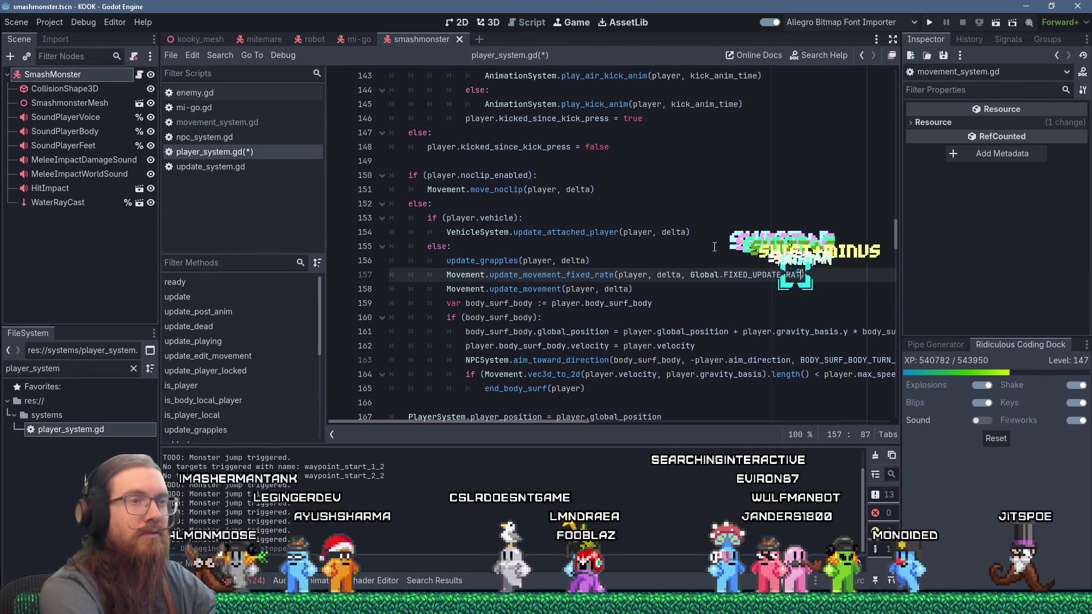
# Delete the old Movement.update_movement line and open movement_system.gd.
pyautogui.click(670, 289)
pyautogui.hotkey('shift', 'Delete')
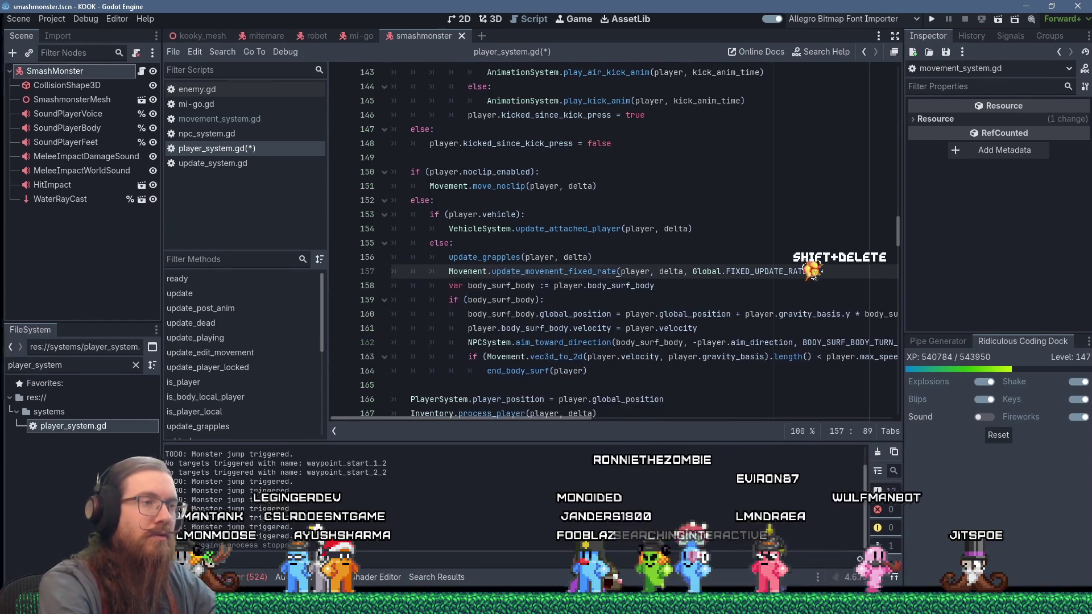
pyautogui.keyDown('ctrl'); pyautogui.click(458, 276); pyautogui.keyUp('ctrl')
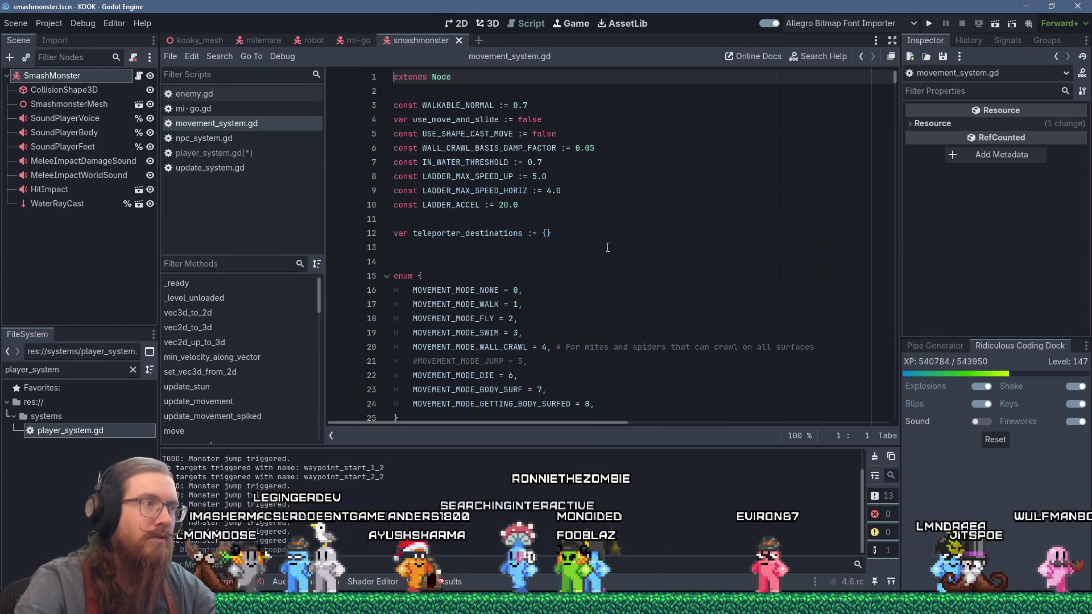
# Add func update_movement_fixed_rate(body : BaseCharacterBody, delta : float, rate_delta) after update_movement.
pyautogui.hotkey('ctrl', 'f')
pyautogui.write('update_')
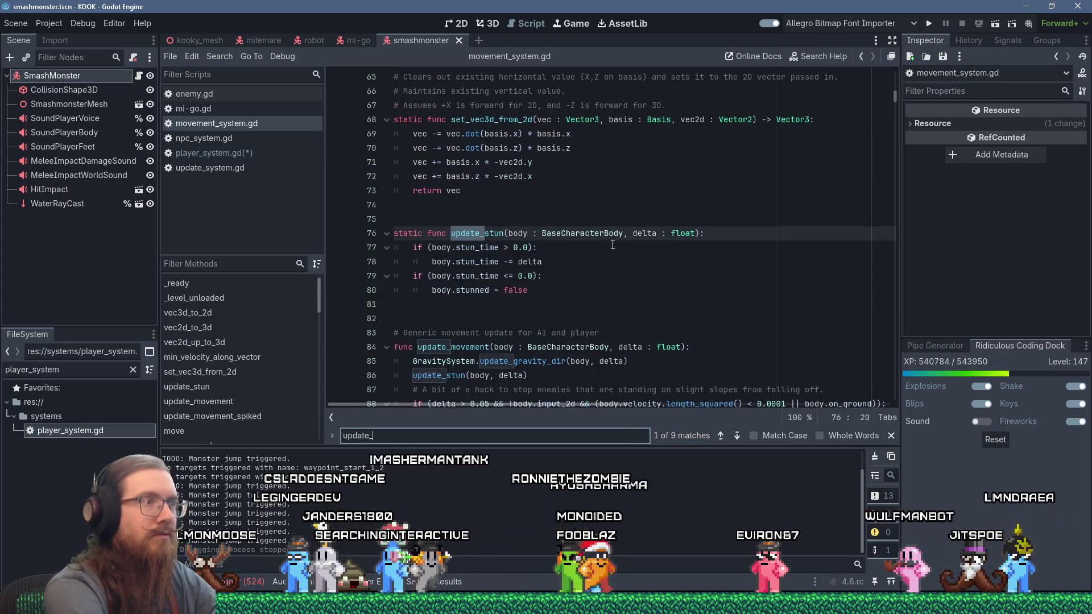
pyautogui.write('movement')
pyautogui.click(526, 204)
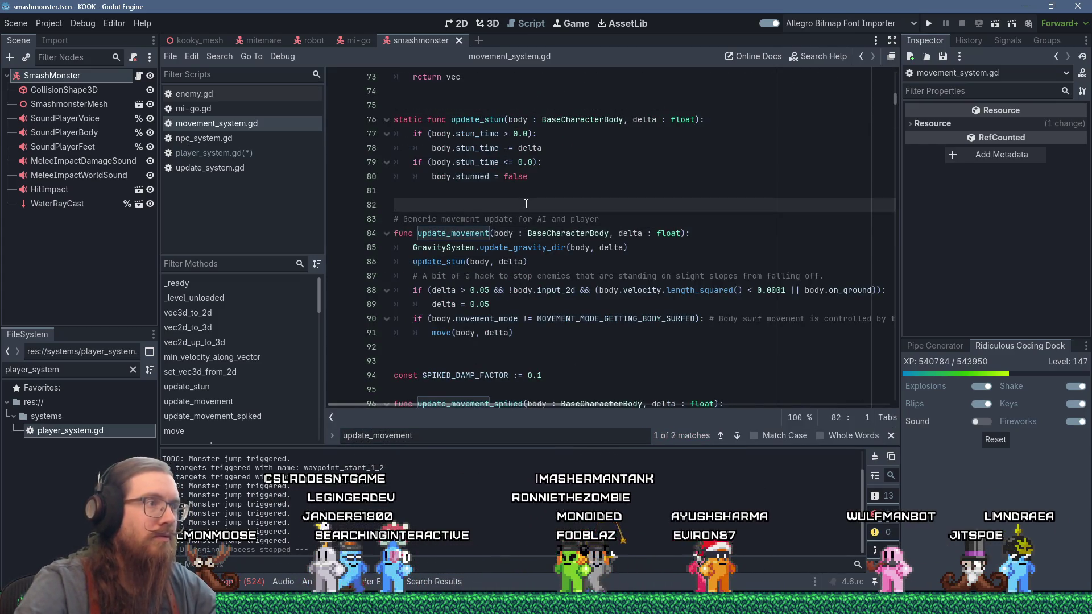
pyautogui.press('Return')
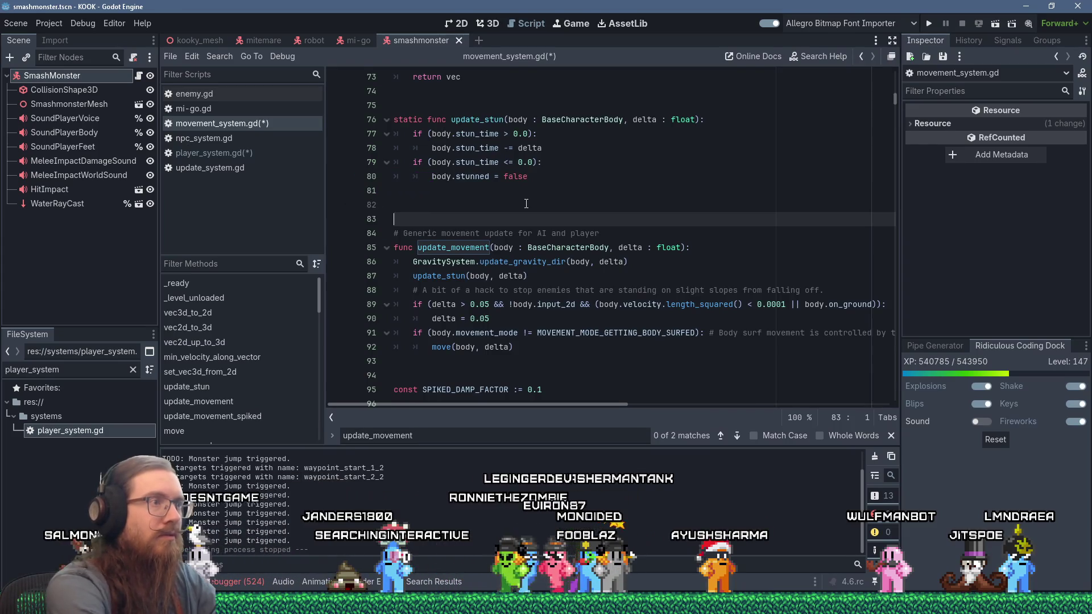
pyautogui.press('BackSpace')
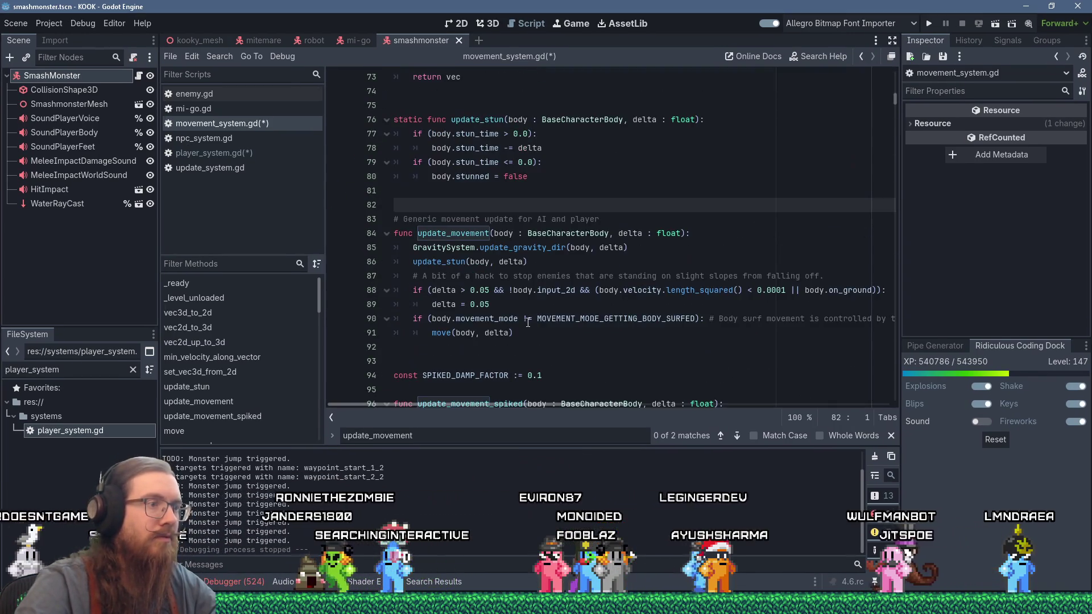
pyautogui.click(511, 342)
pyautogui.press('Return')
pyautogui.press('Return')
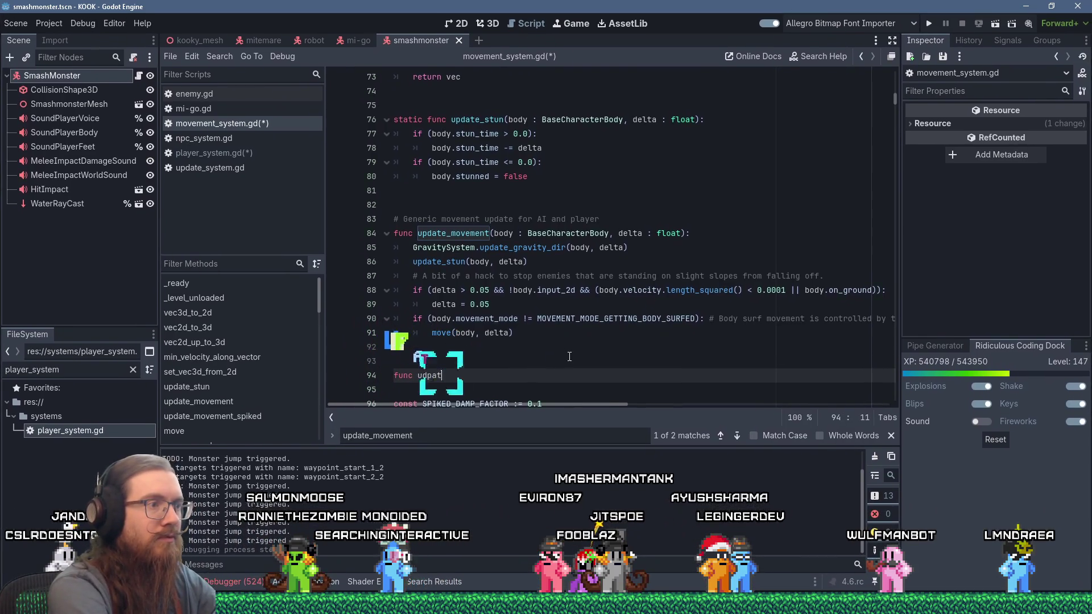
pyautogui.write('e_movement_fixed_')
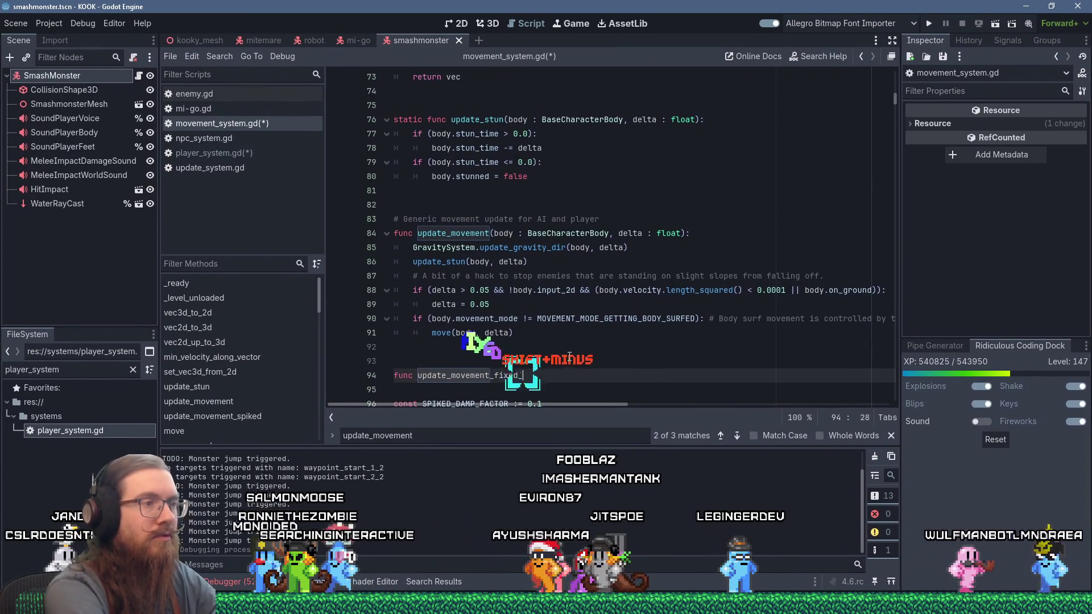
pyautogui.write('rate(body : Ba')
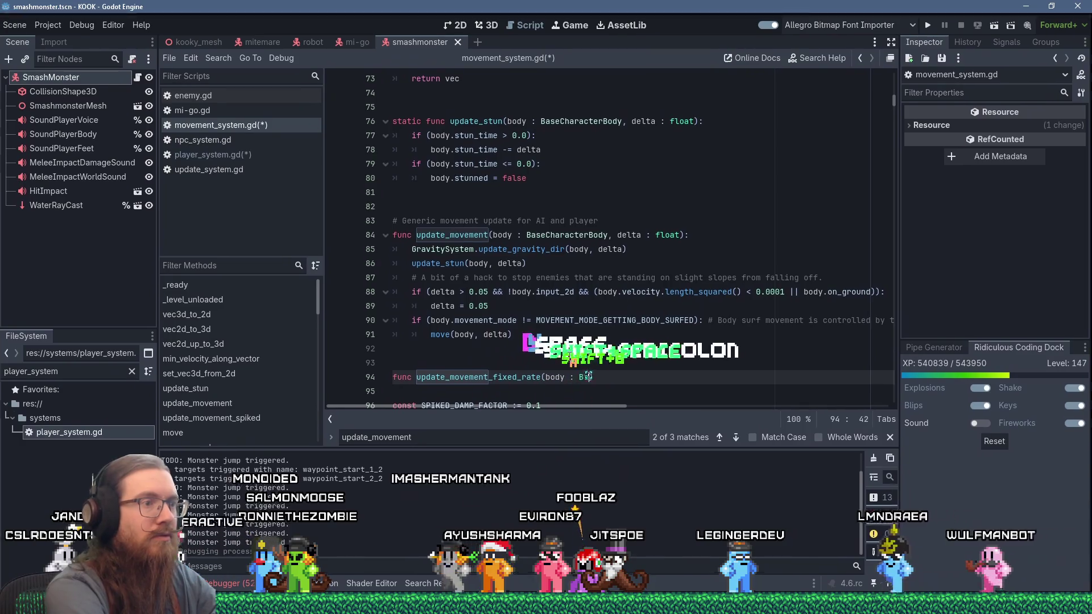
pyautogui.write('seCharacterBody,')
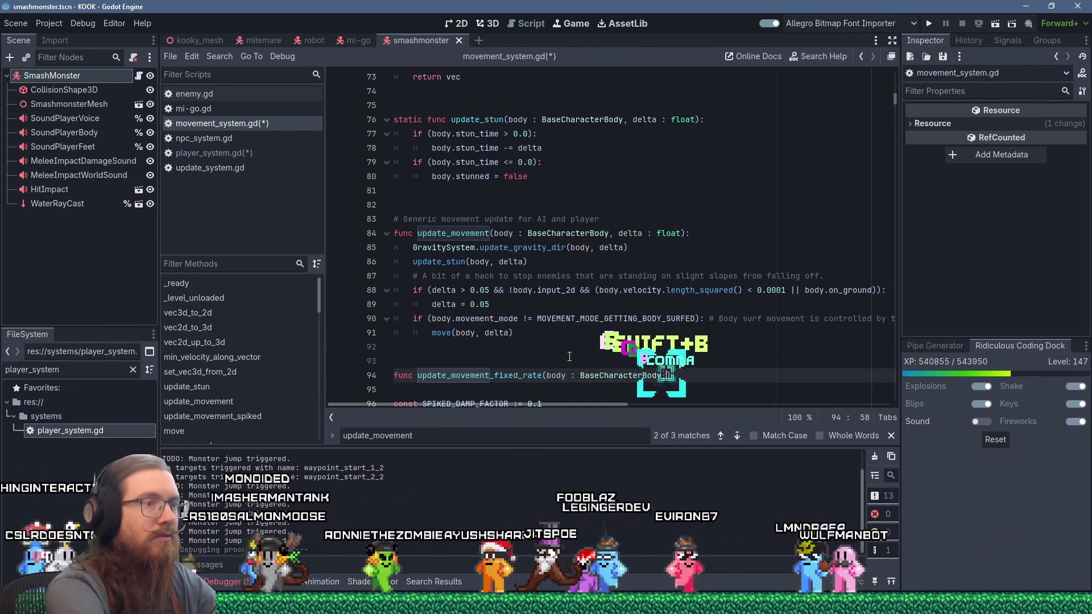
pyautogui.write(' delta : float, ')
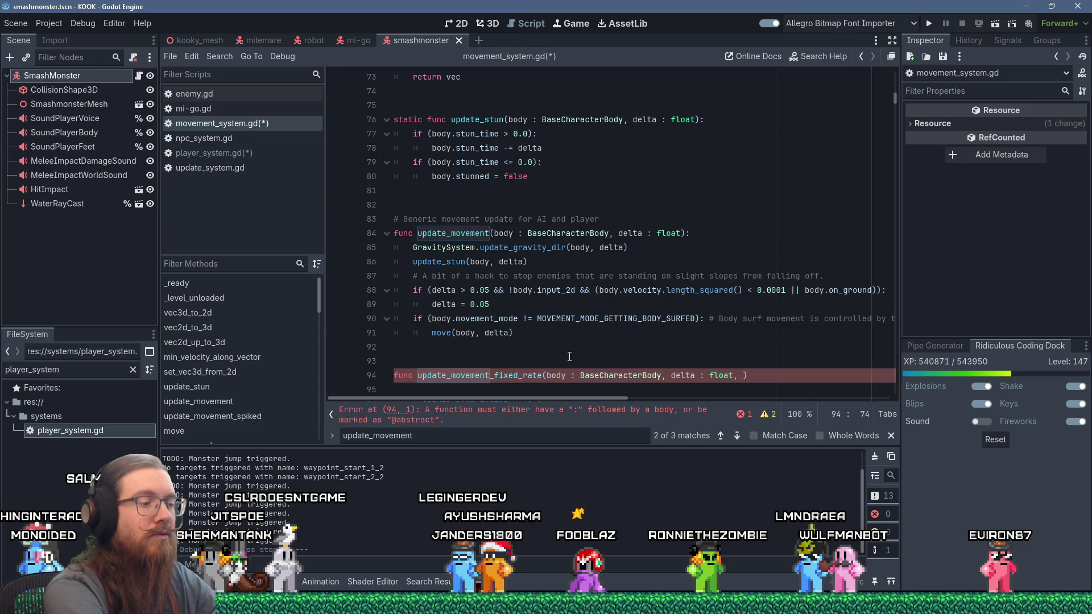
pyautogui.write('rate')
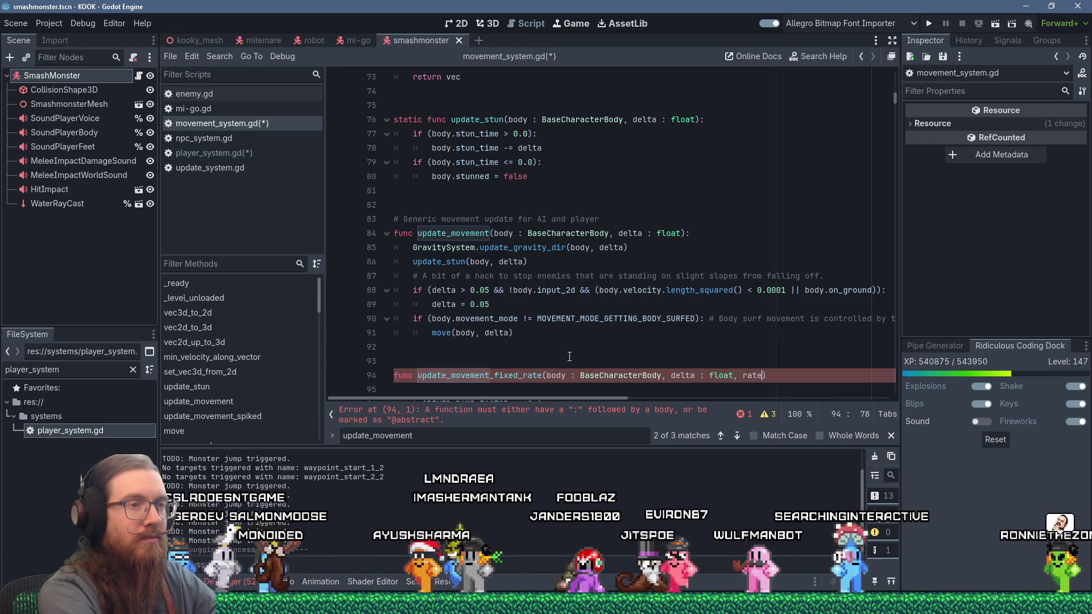
pyautogui.write('_delta')
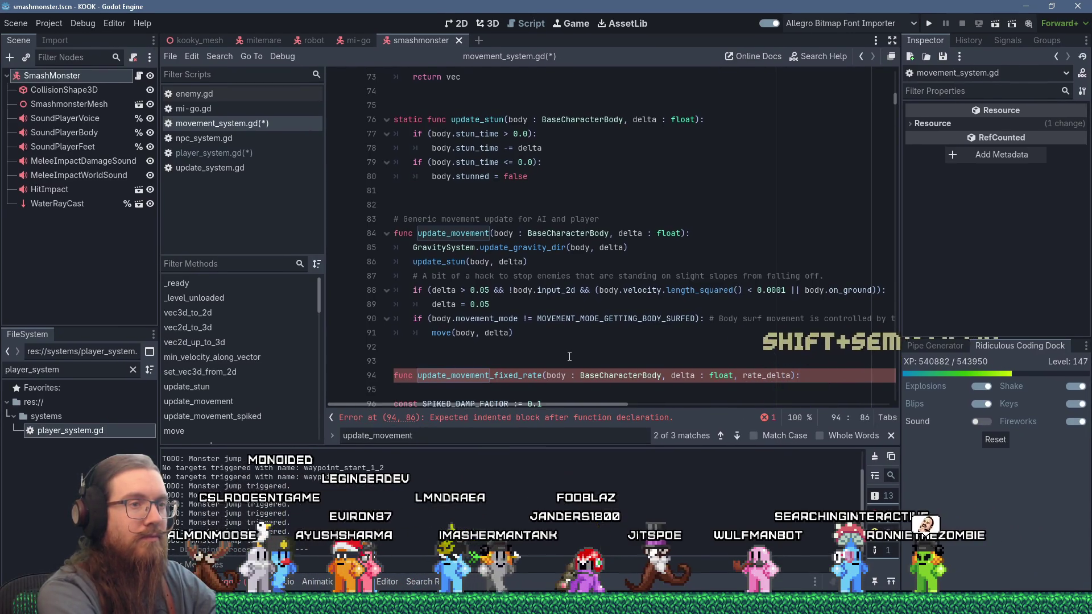
# Give the new function the body update_movement(body, delta) # TODO.
pyautogui.press('Return')
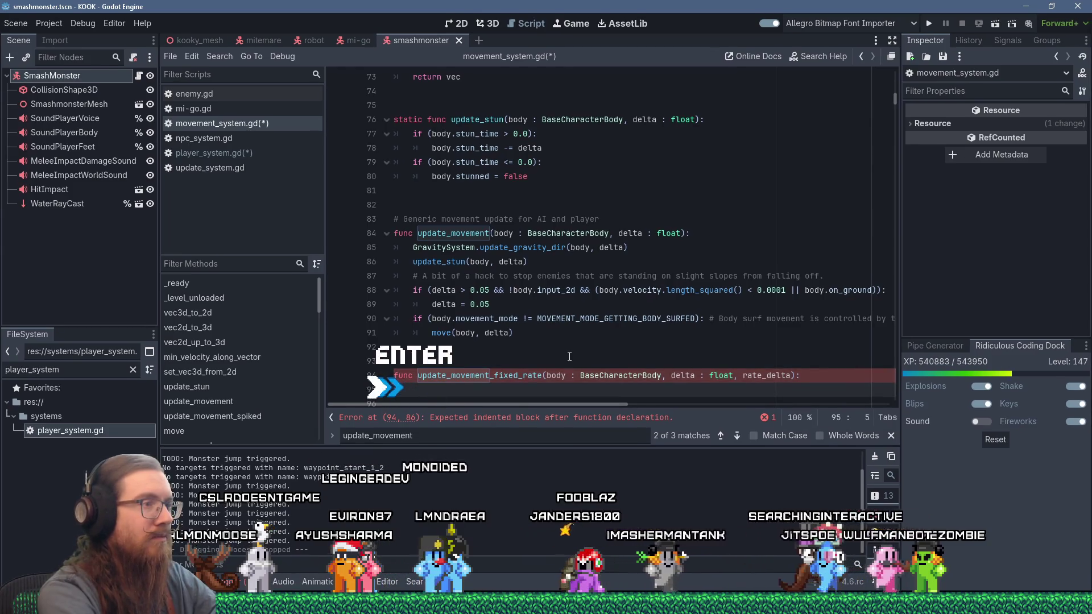
pyautogui.write('update_movem')
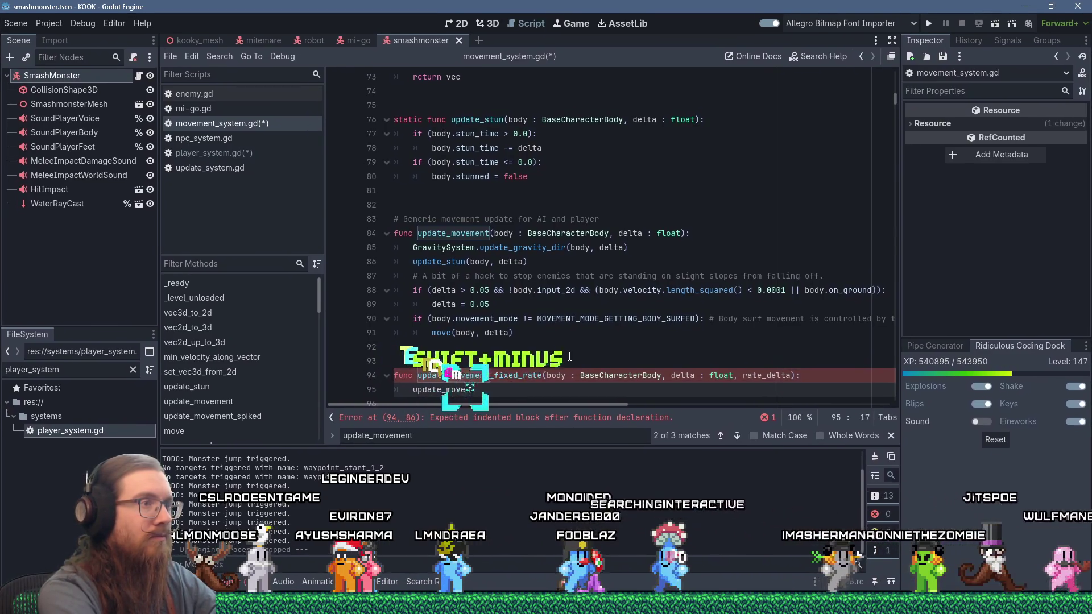
pyautogui.write('ent(body, delt')
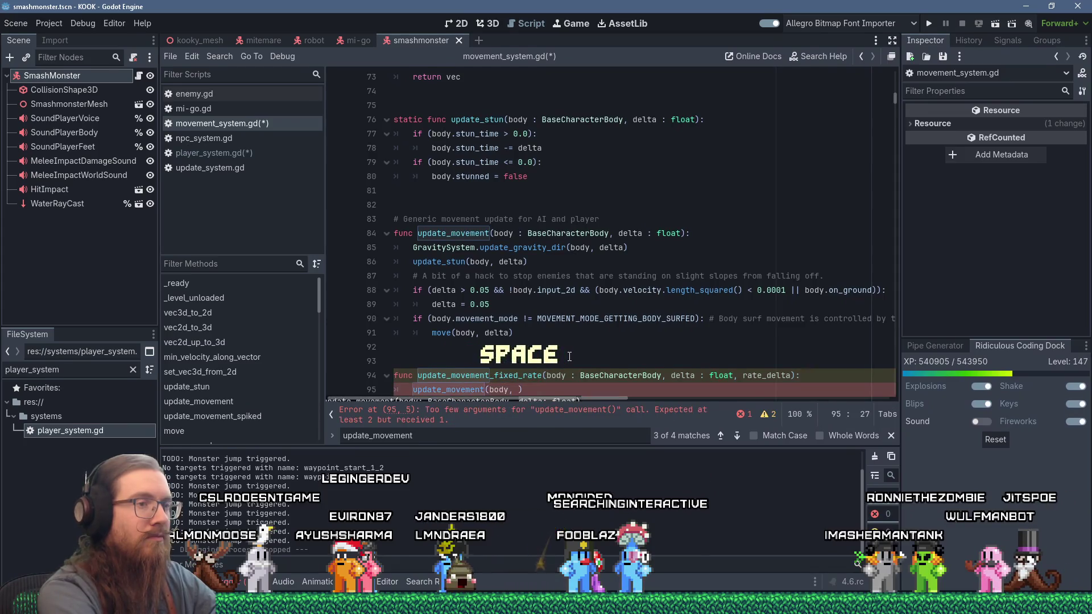
pyautogui.write('a,')
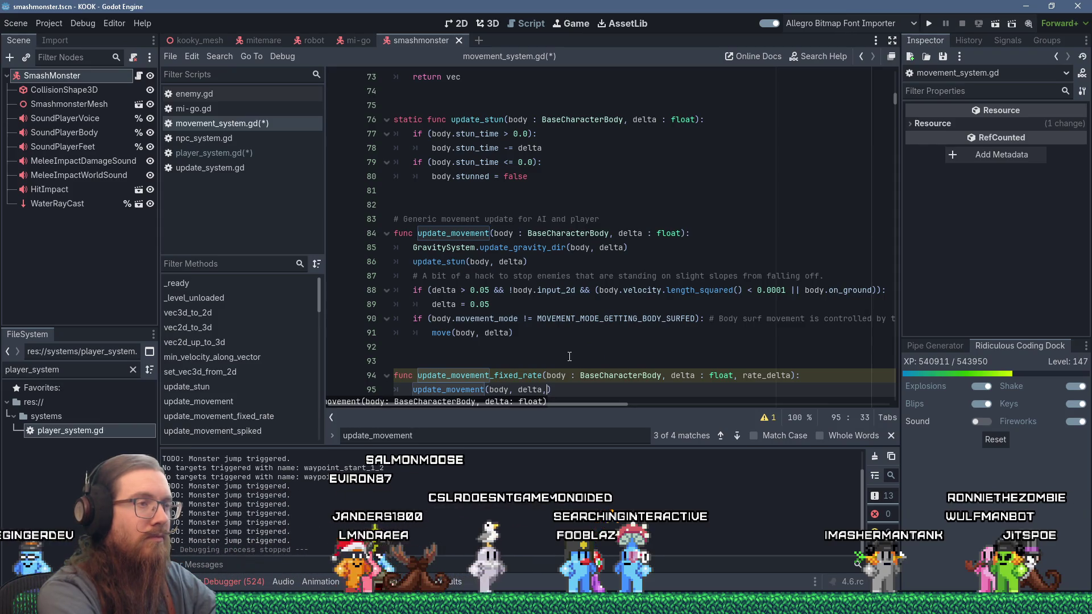
pyautogui.press('BackSpace')
pyautogui.press('End')
pyautogui.write('# TODO')
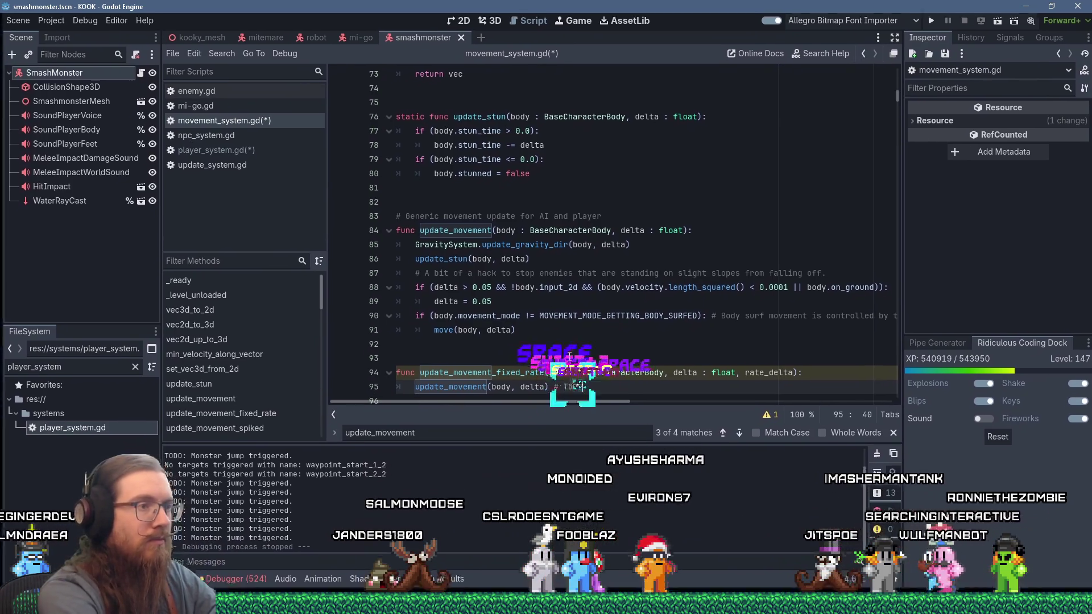
pyautogui.click(395, 192)
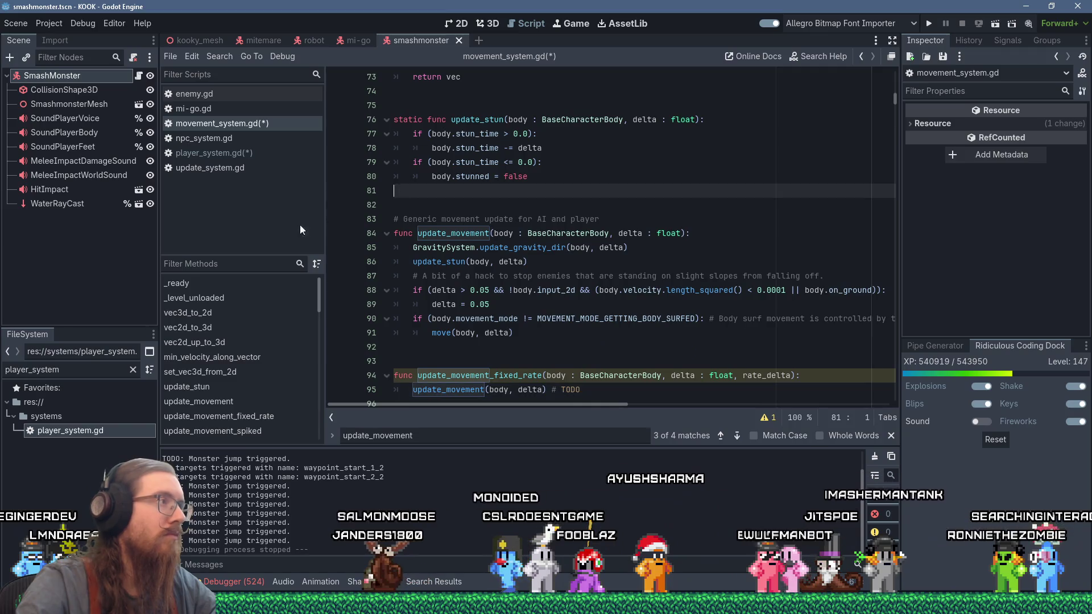
# Filter the FileSystem for 'global.' and open global.gd in the script editor.
pyautogui.doubleClick(34, 369)
pyautogui.write('glob')
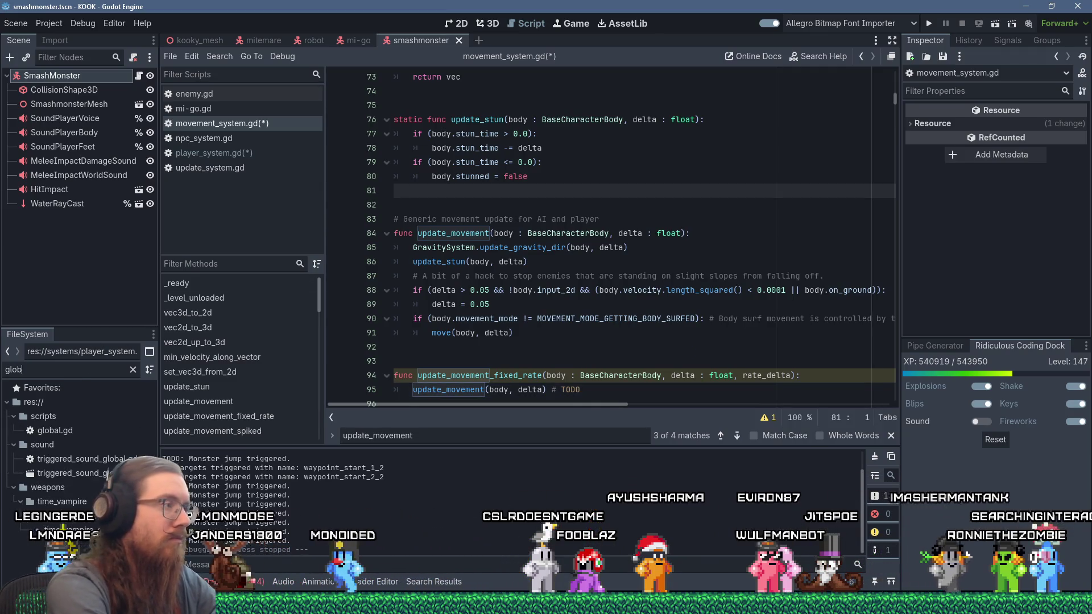
pyautogui.write('al')
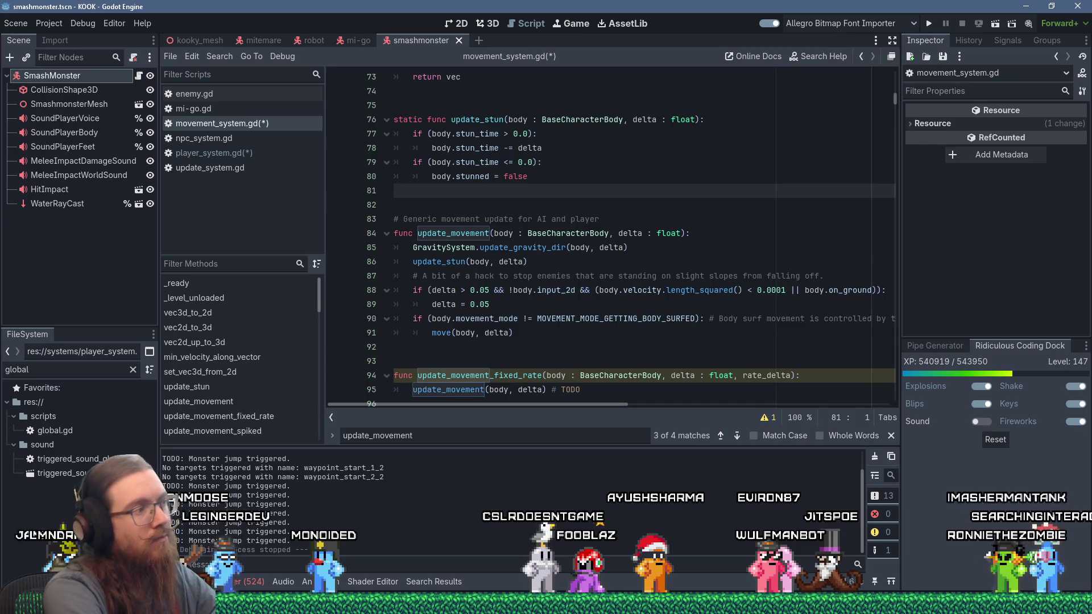
pyautogui.write('.')
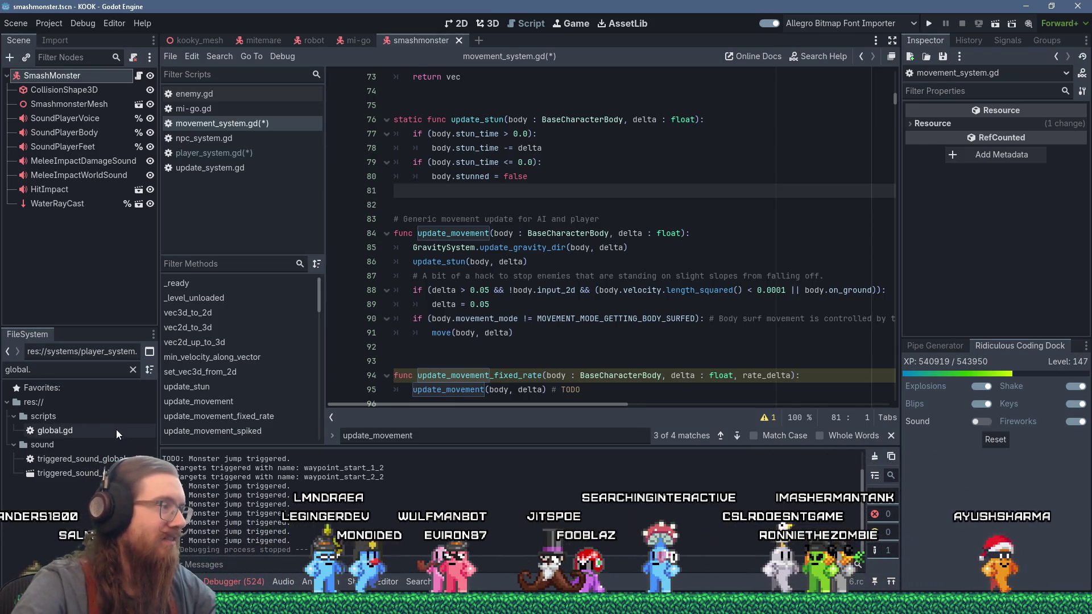
pyautogui.click(81, 432)
pyautogui.doubleClick(81, 433)
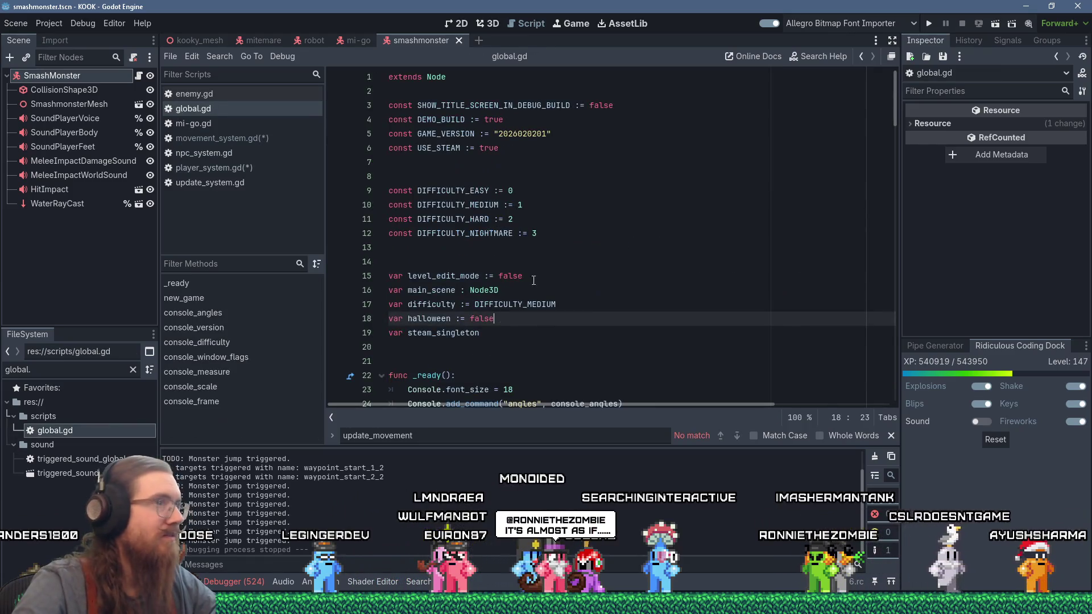
pyautogui.click(534, 136)
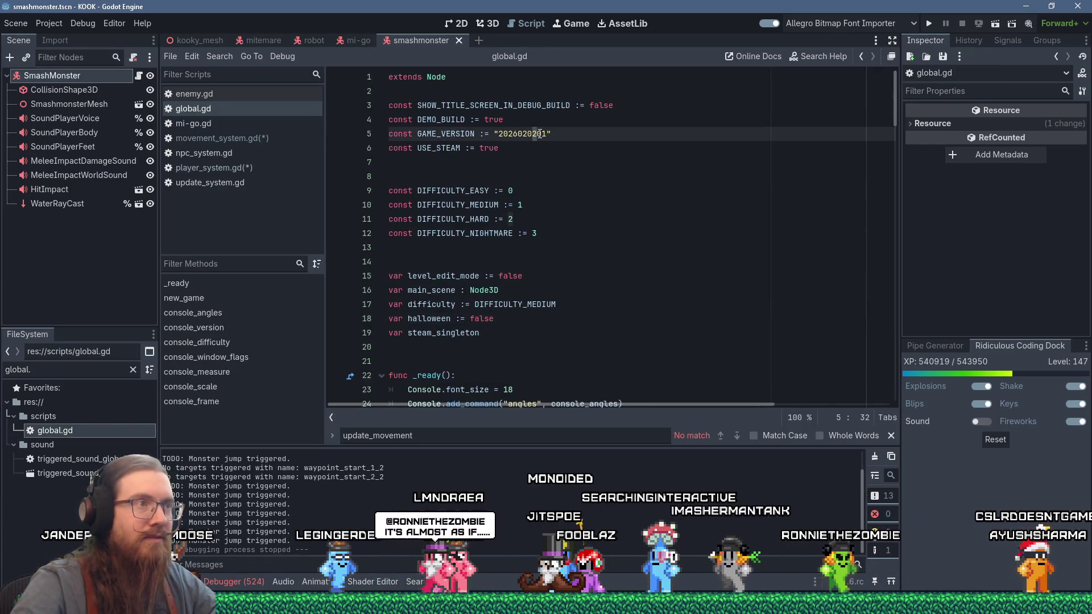
pyautogui.press('BackSpace')
pyautogui.write('5')
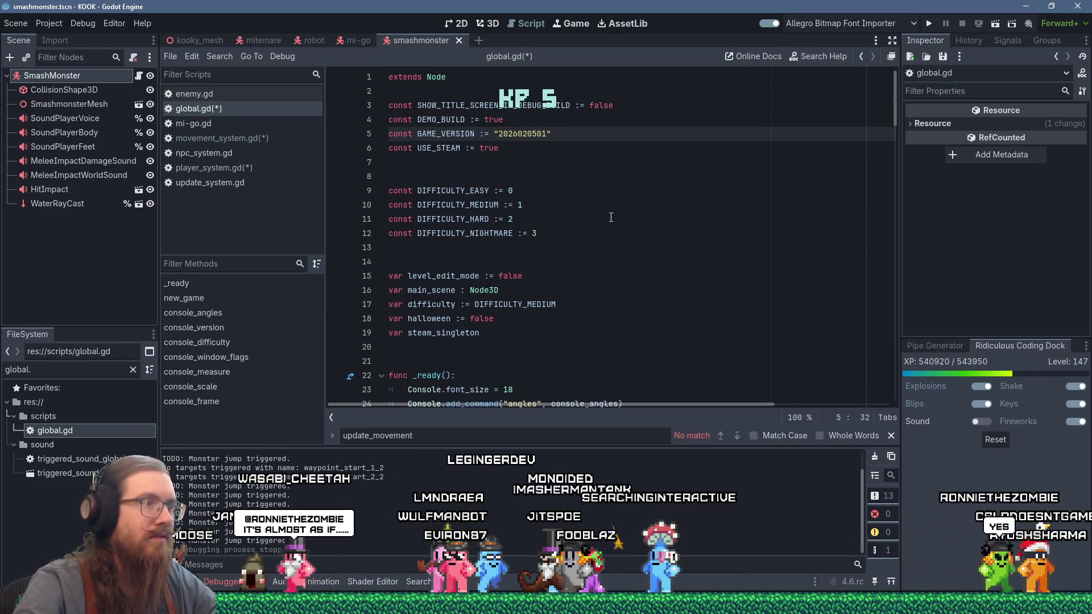
# Below the difficulty constants, add 'const FIXED_RATE_DELTA := 0.00625 # 1/160', pasting the calculator result.
pyautogui.scroll(-1, 599, 225)
pyautogui.click(630, 207)
pyautogui.press('Return')
pyautogui.press('Return')
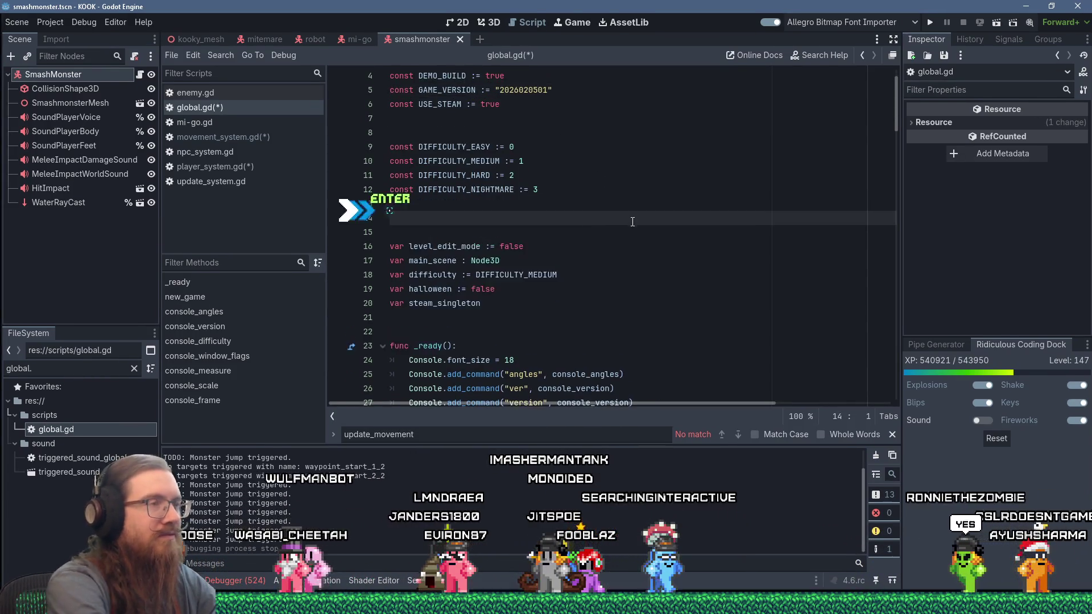
pyautogui.press('BackSpace')
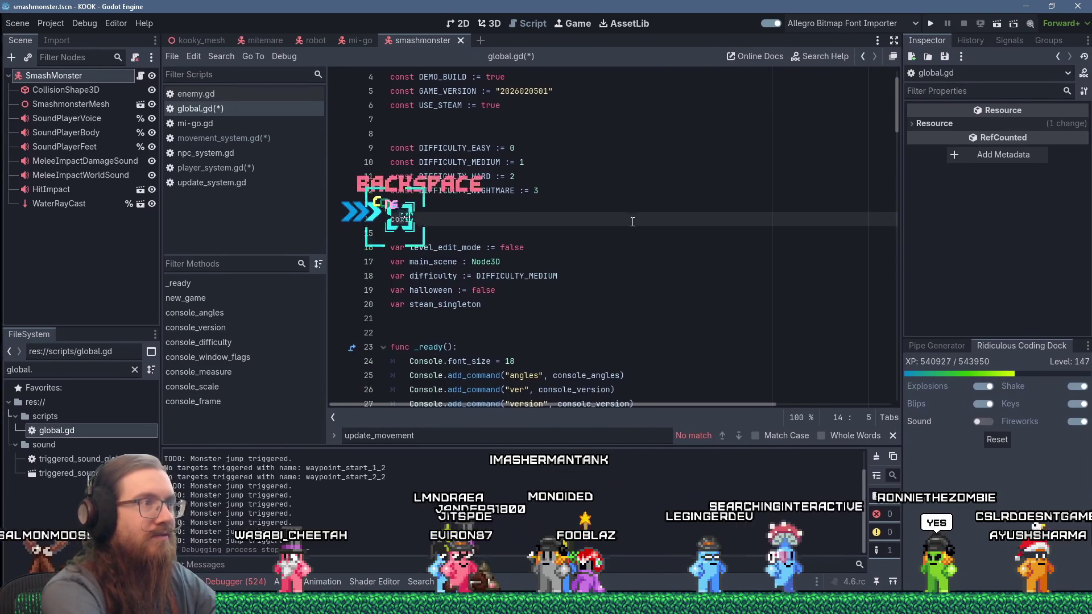
pyautogui.write('const FIX')
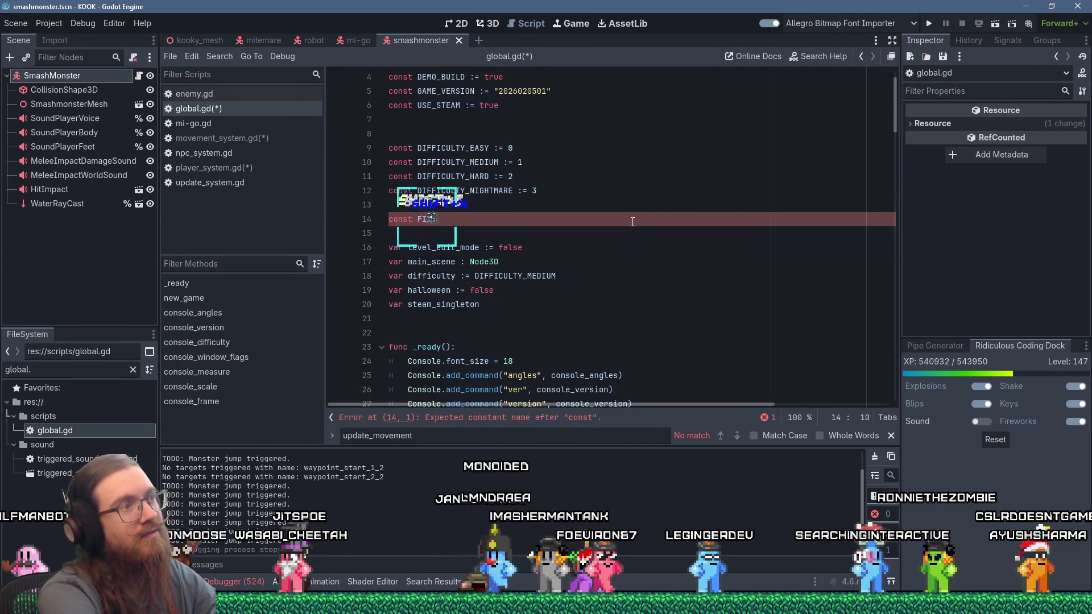
pyautogui.write('ED_')
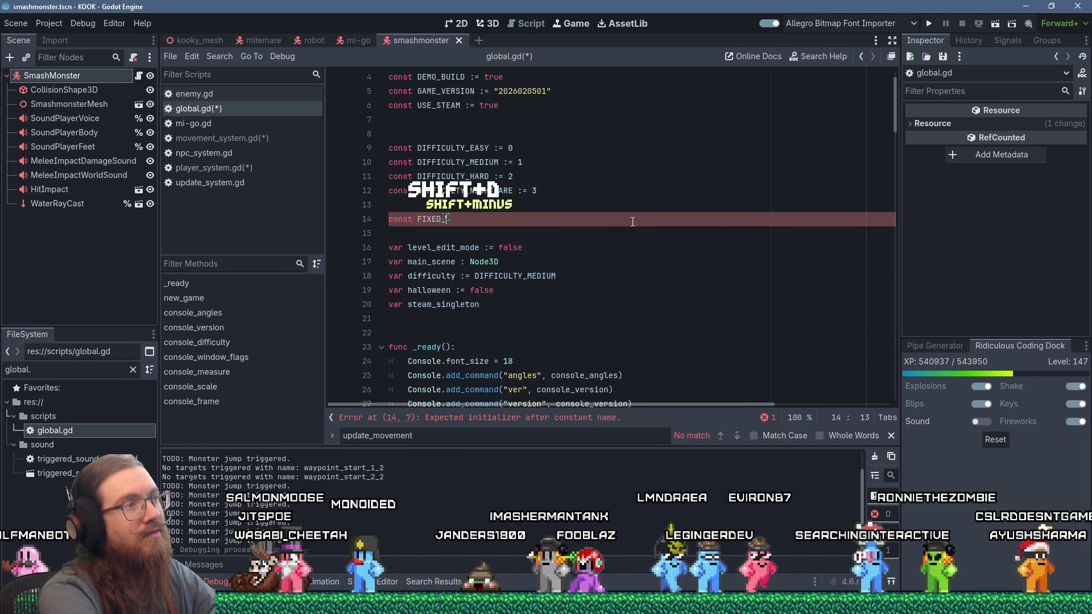
pyautogui.write('RATE_DELTA ')
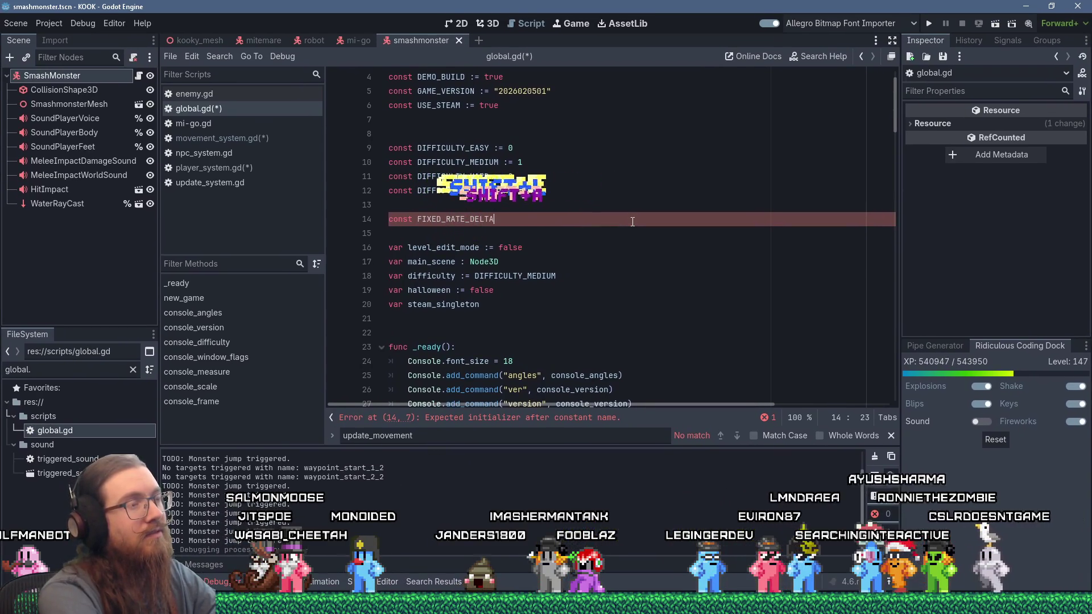
pyautogui.write(':=')
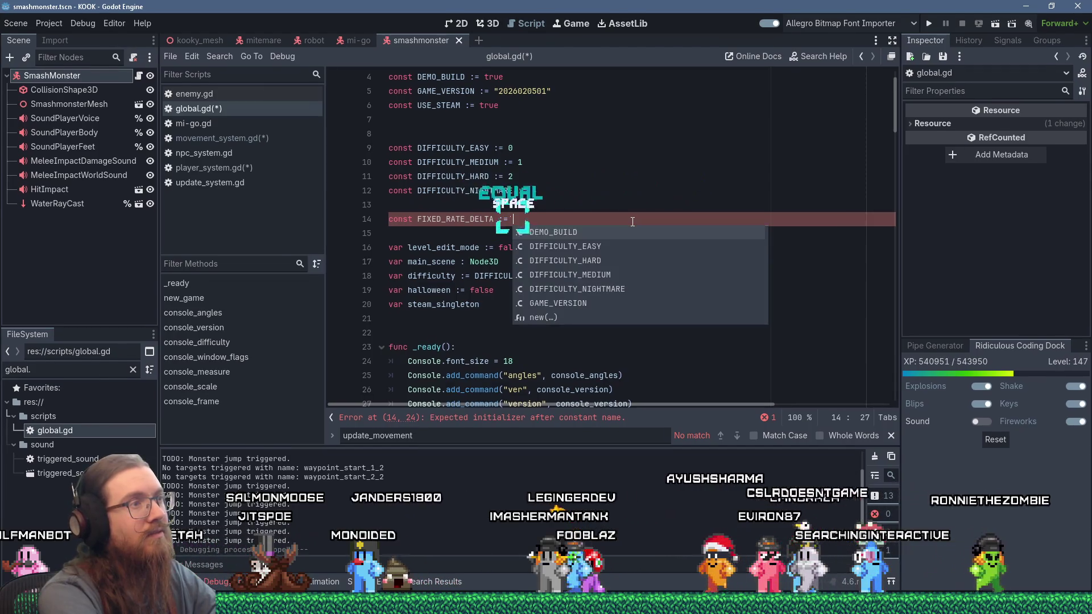
pyautogui.hotkey('alt', 'Tab')
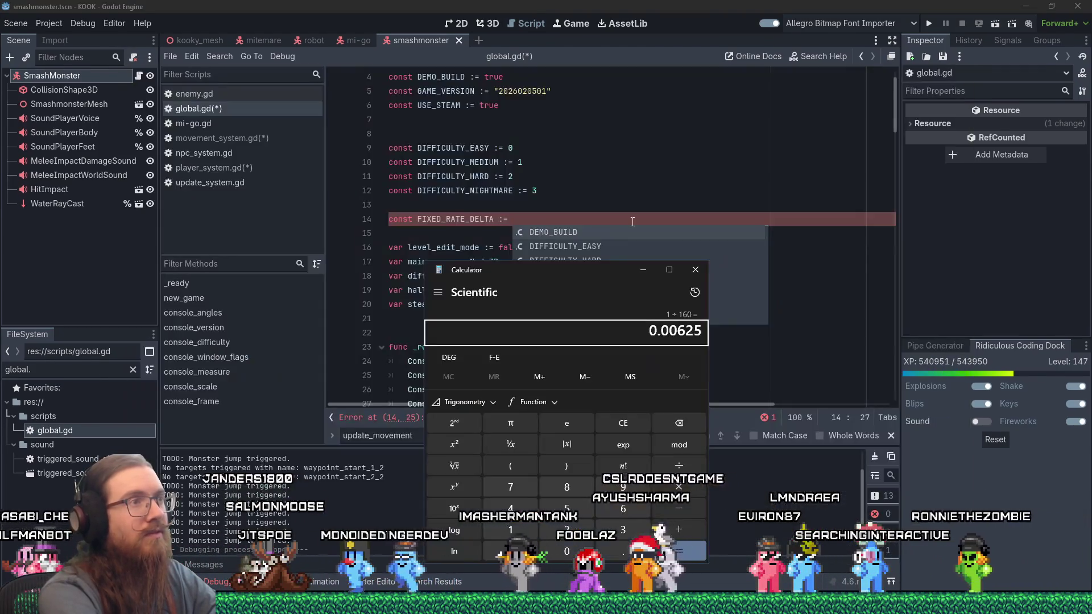
pyautogui.hotkey('alt', 'Tab')
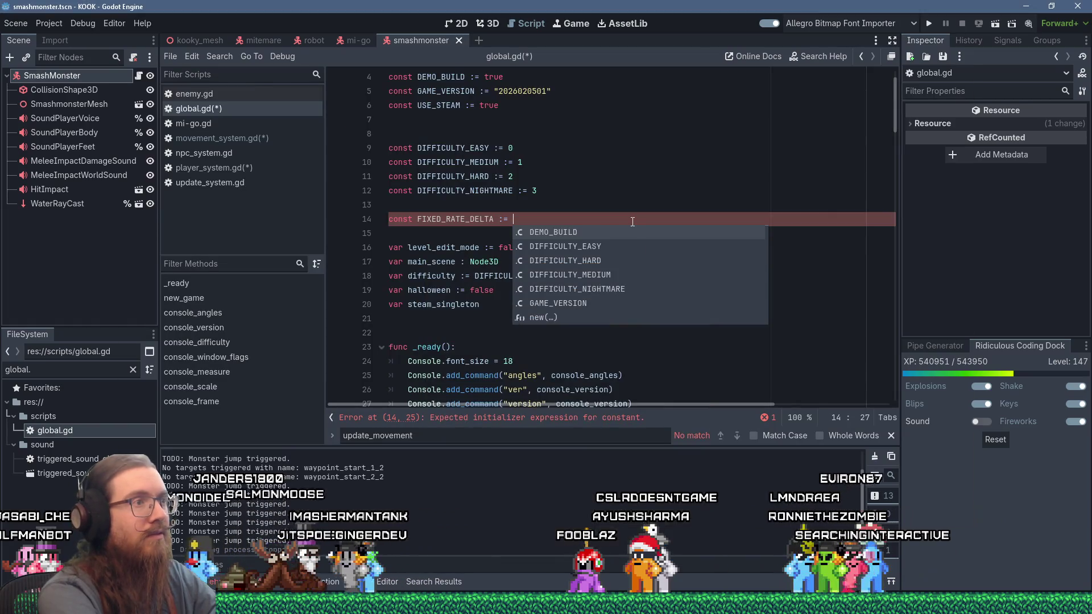
pyautogui.write('0.00625')
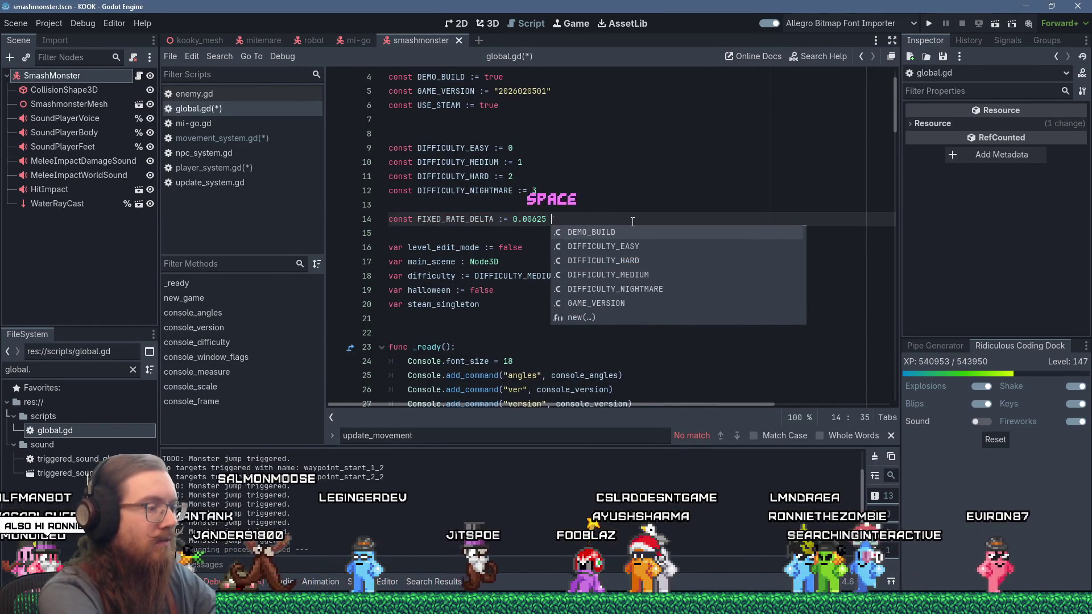
pyautogui.write('# 1/1')
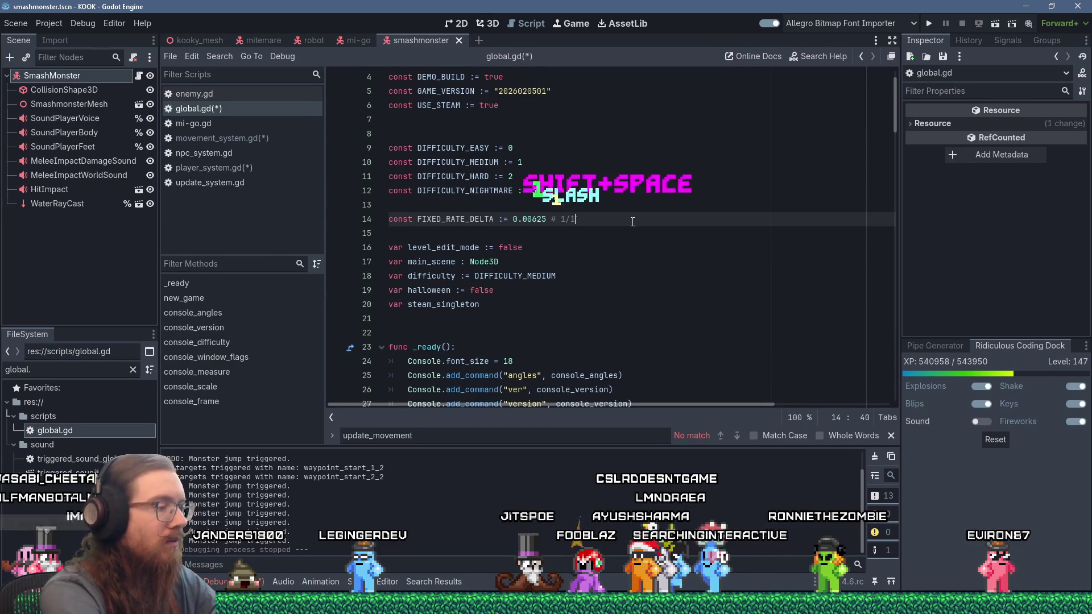
pyautogui.write('60')
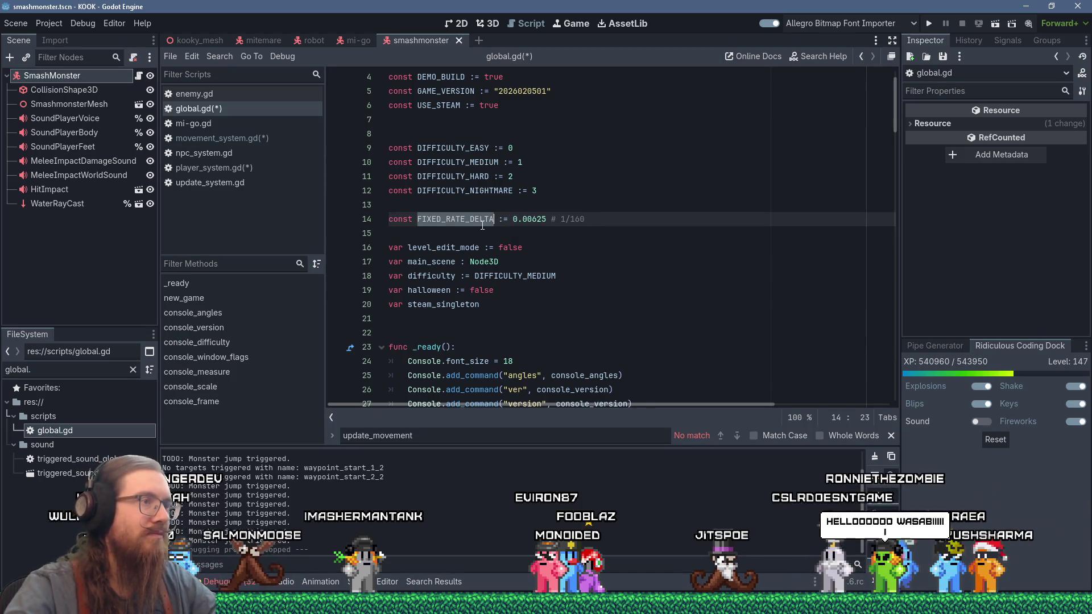
# Copy the FIXED_RATE_DELTA name, then type the rate_delta parameter in movement_system.gd as ': float'.
pyautogui.rightClick(481, 226)
pyautogui.click(518, 305)
pyautogui.click(246, 138)
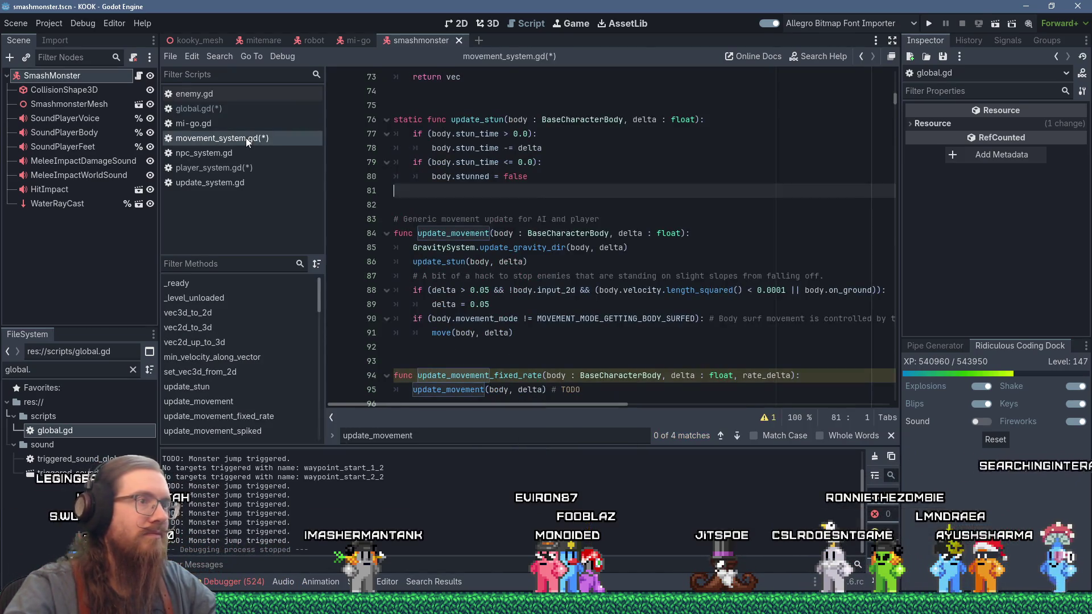
pyautogui.scroll(-3, 586, 312)
pyautogui.scroll(4, 603, 314)
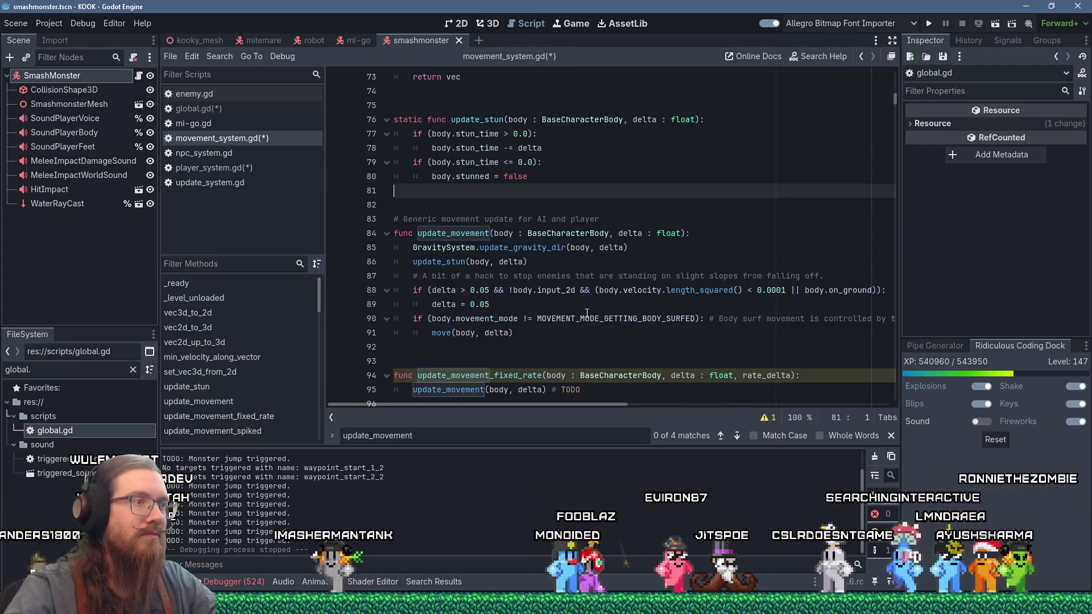
pyautogui.scroll(-2, 625, 318)
pyautogui.click(792, 332)
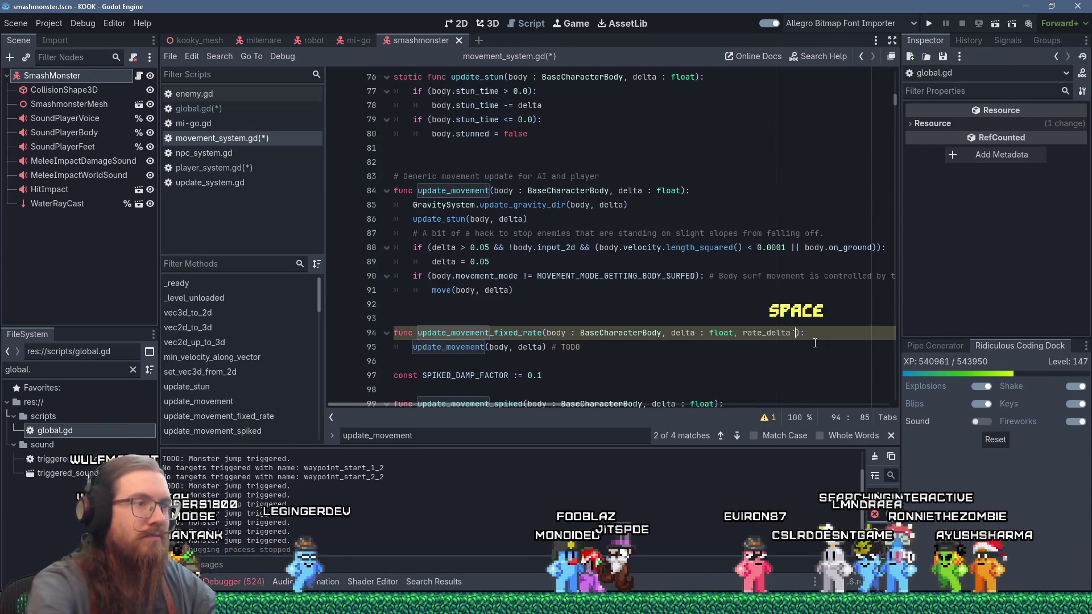
pyautogui.write(': float')
pyautogui.click(534, 277)
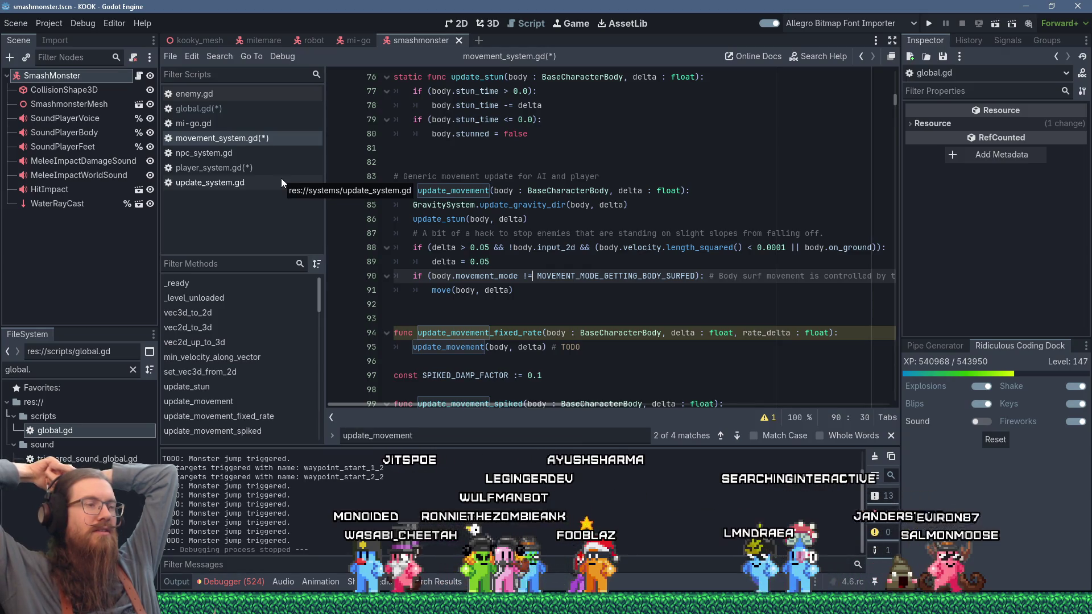
# Select and delete the update_movement_fixed_rate function on lines 93–95.
pyautogui.click(436, 347)
pyautogui.moveTo(435, 348); pyautogui.dragTo(400, 313)
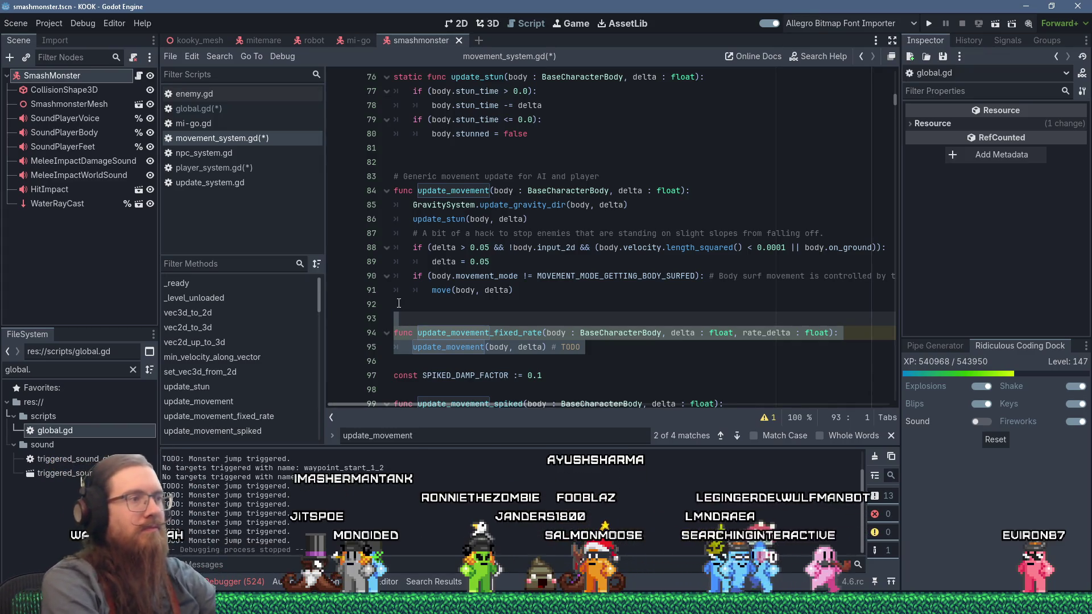
pyautogui.press('Delete')
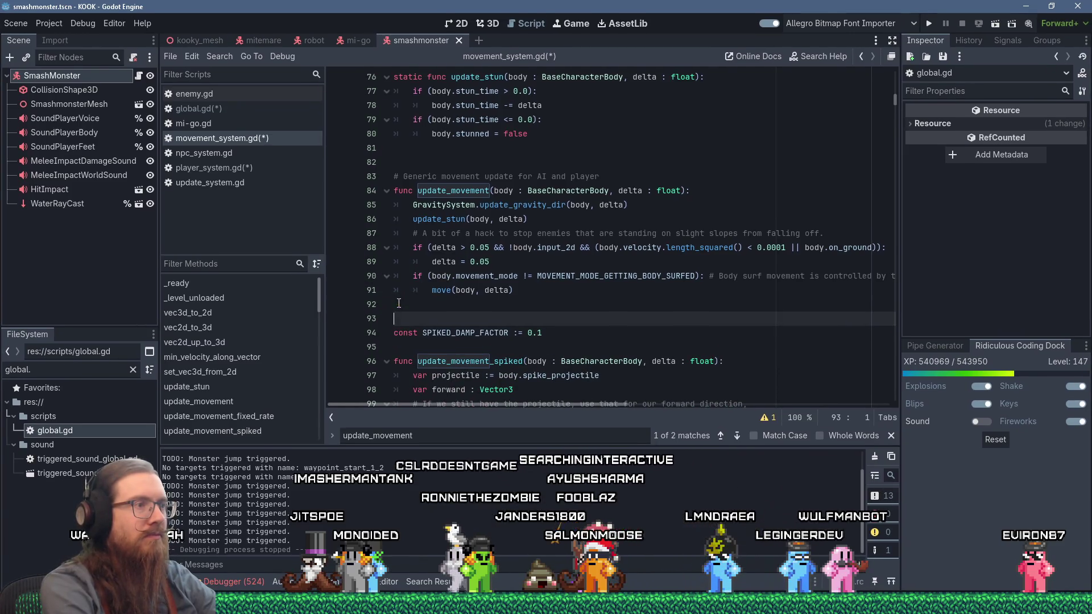
# Switch the script editor to player_system.gd, which still calls Movement.update_movement_fixed_rate.
pyautogui.click(398, 303)
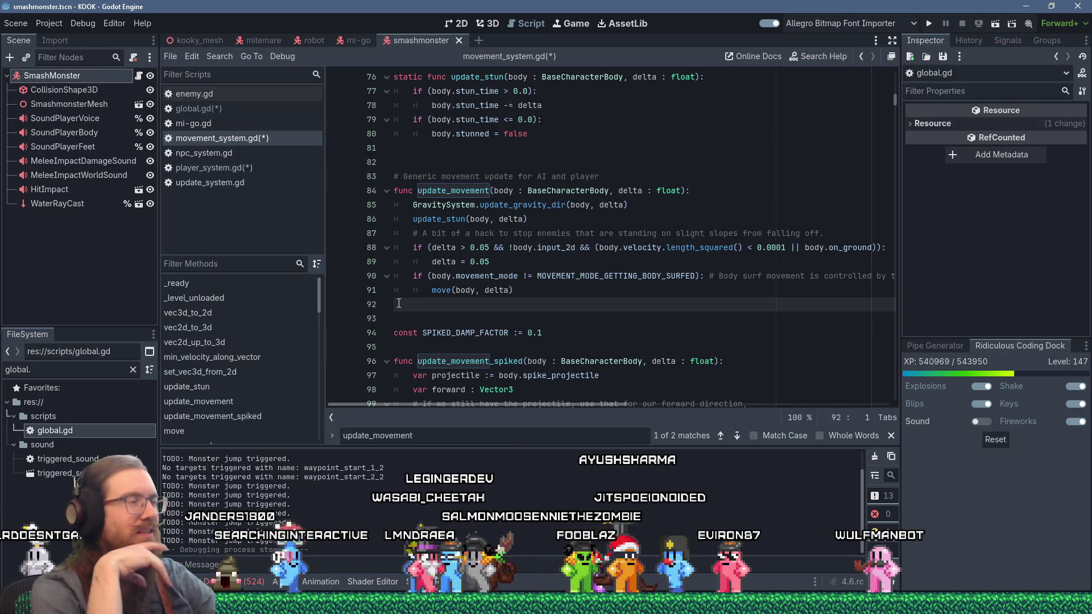
pyautogui.click(245, 168)
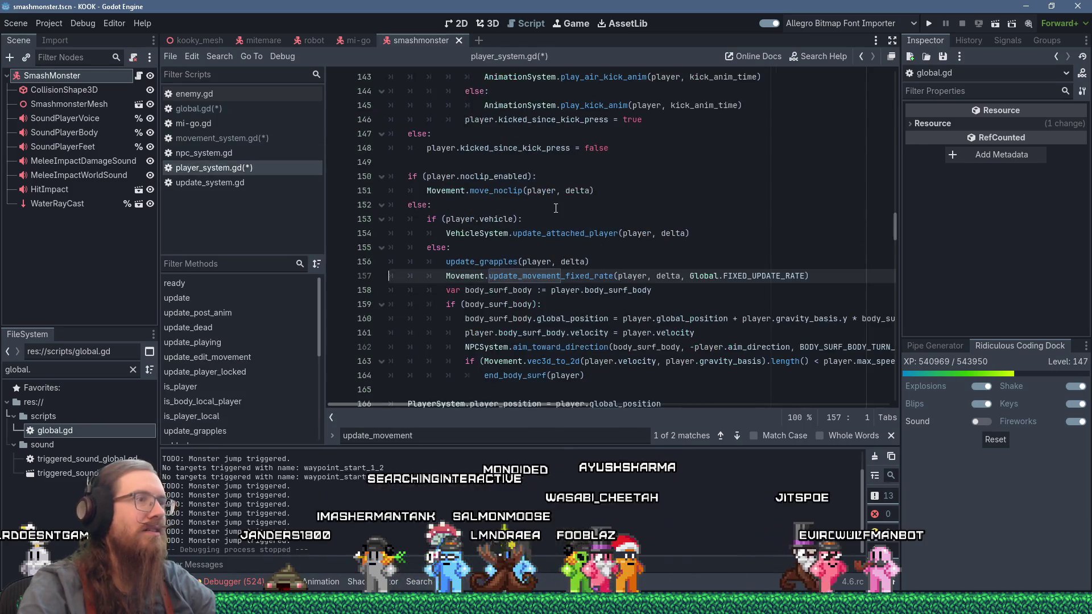
# Insert a blank line right after the func update header on line 38.
pyautogui.scroll(15, 559, 210)
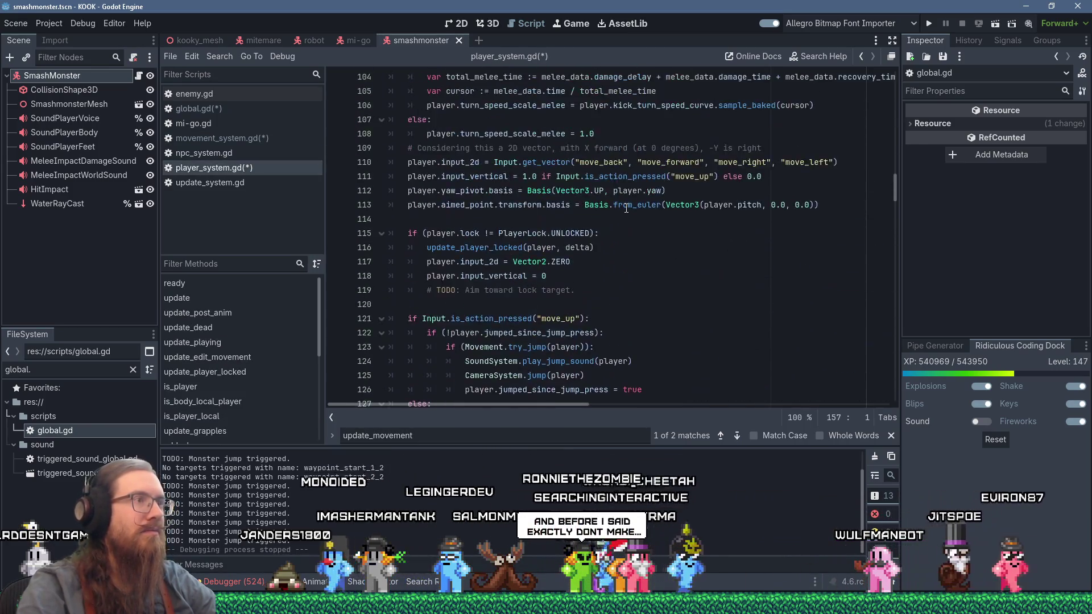
pyautogui.scroll(1, 626, 208)
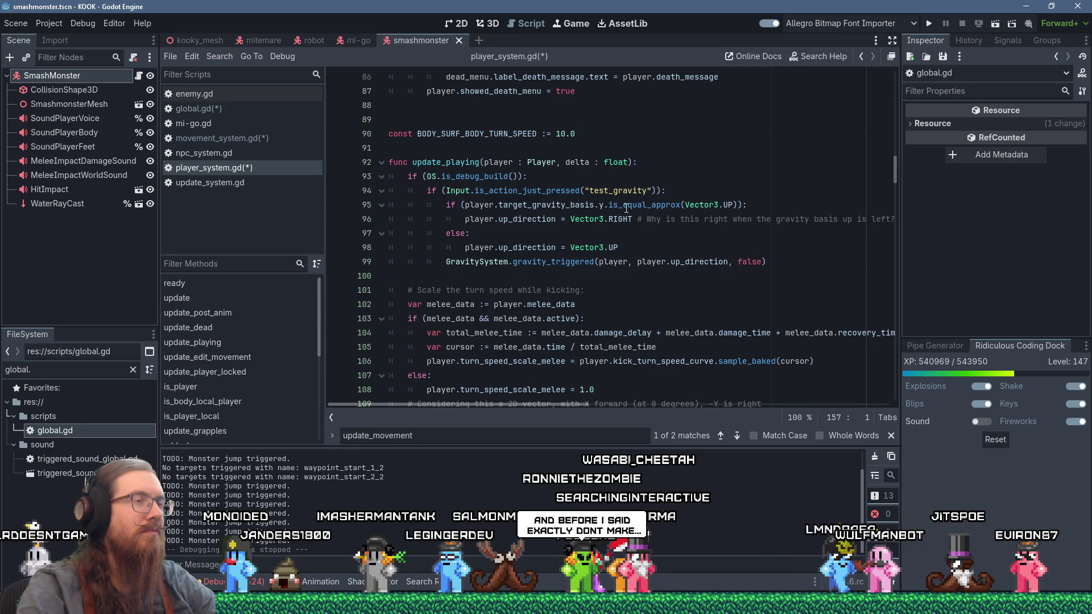
pyautogui.scroll(8, 626, 209)
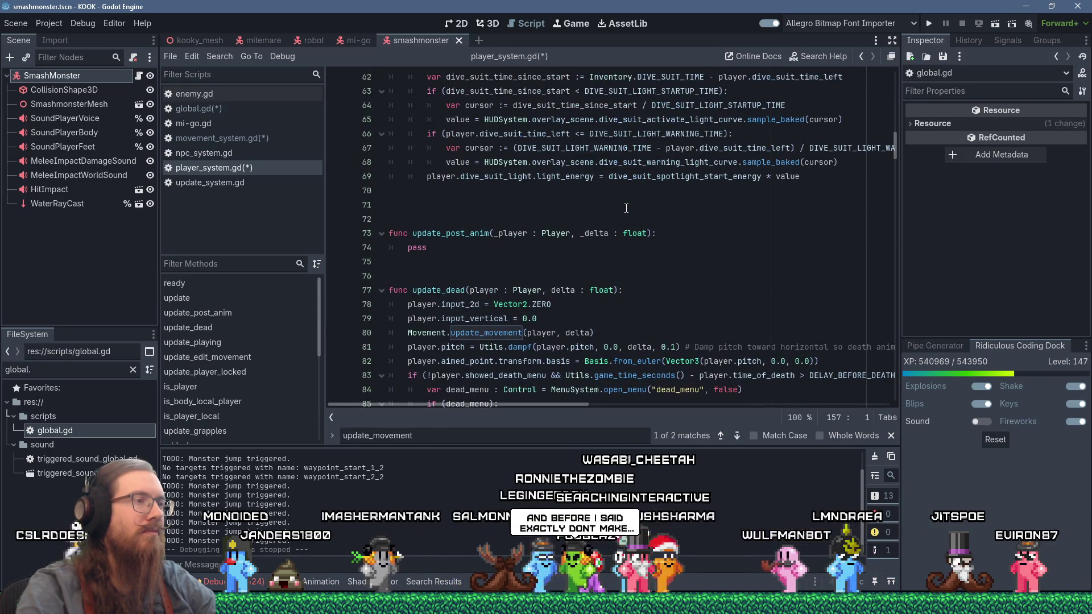
pyautogui.scroll(8, 626, 209)
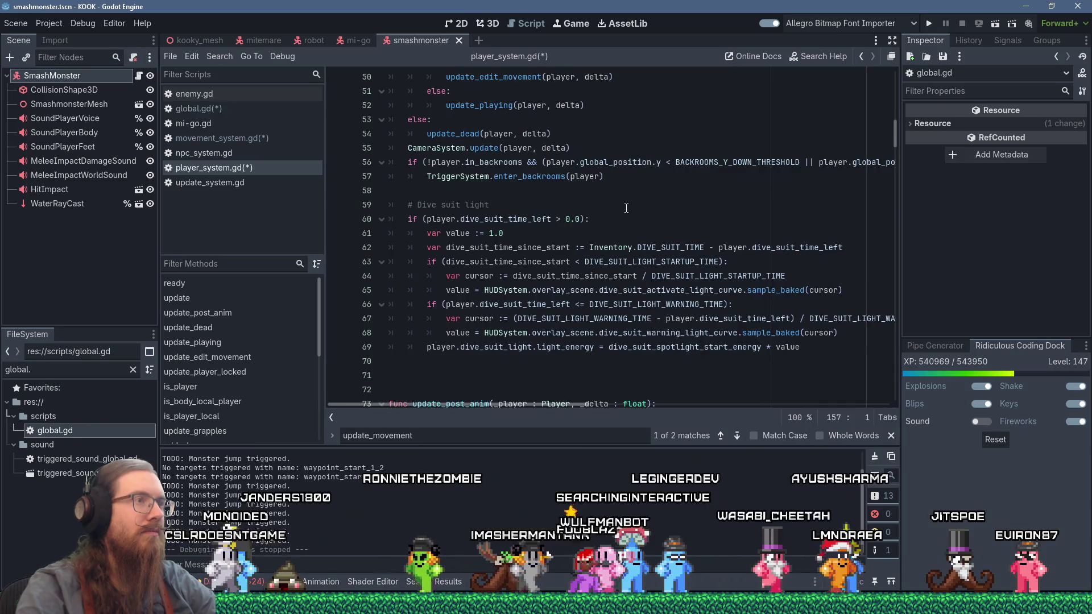
pyautogui.scroll(4, 626, 208)
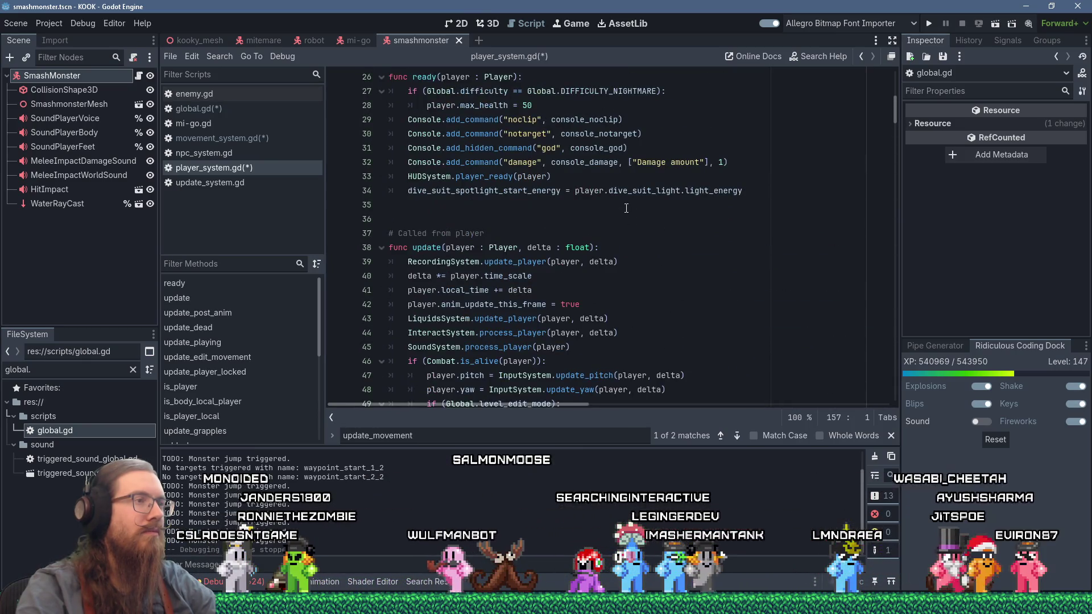
pyautogui.click(617, 250)
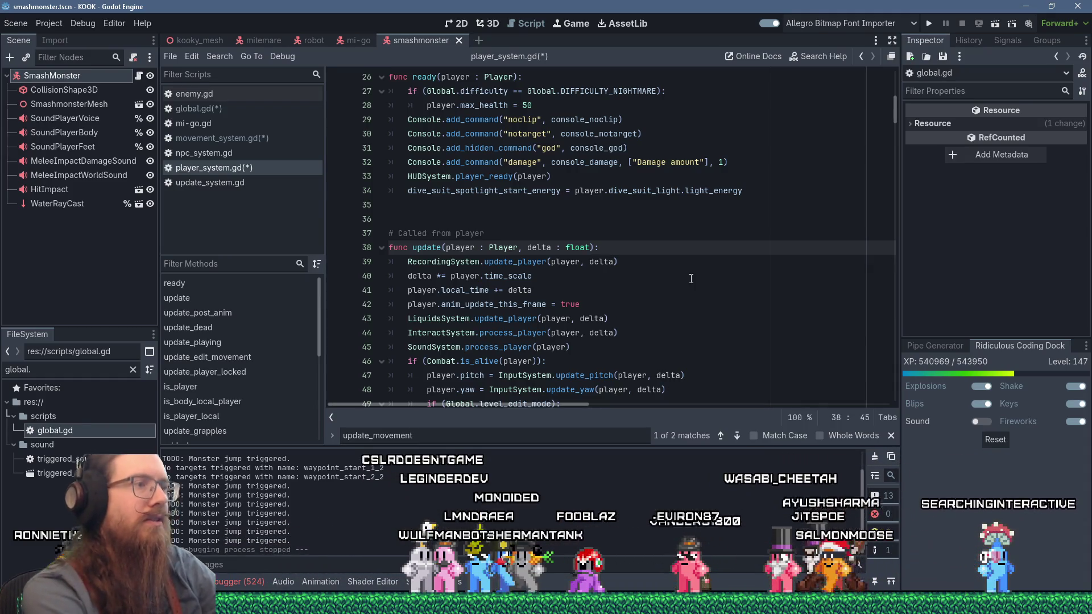
pyautogui.press('Return')
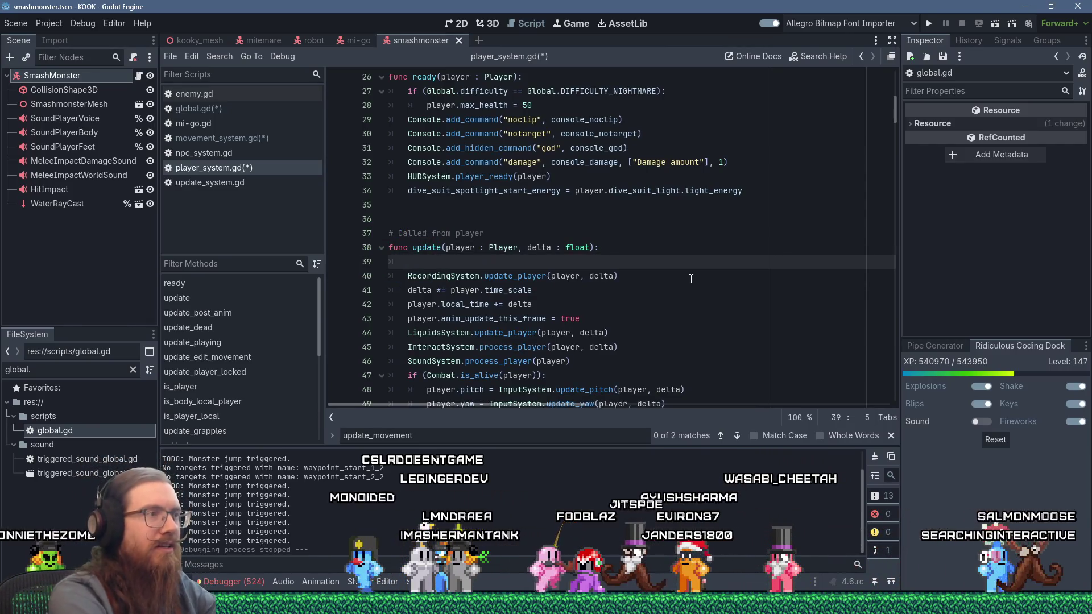
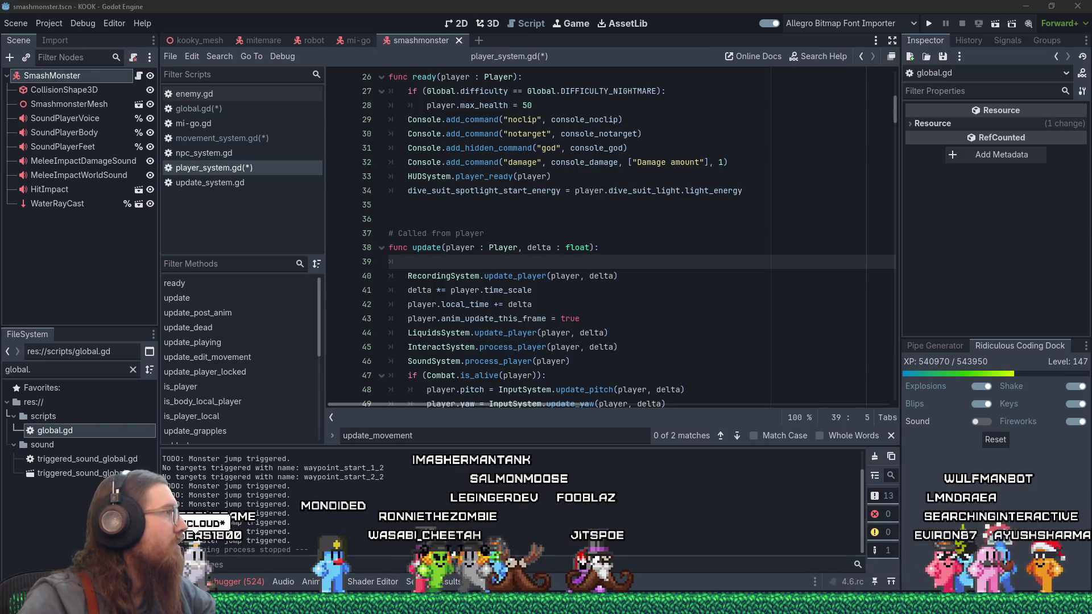
# Bring the Firefox window showing VPS.NET in front of the Godot editor.
pyautogui.hotkey('alt', 'Tab')
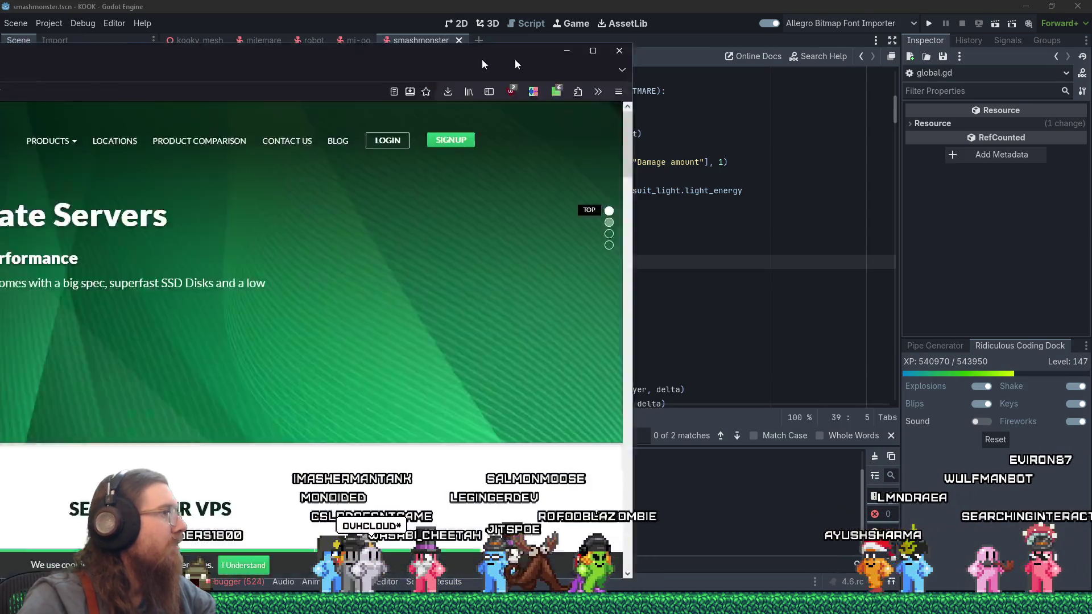
# Scroll through the SSD VPS price grid, highlighting the $5.50/mo V1-19 plan's specs.
pyautogui.scroll(-5, 728, 319)
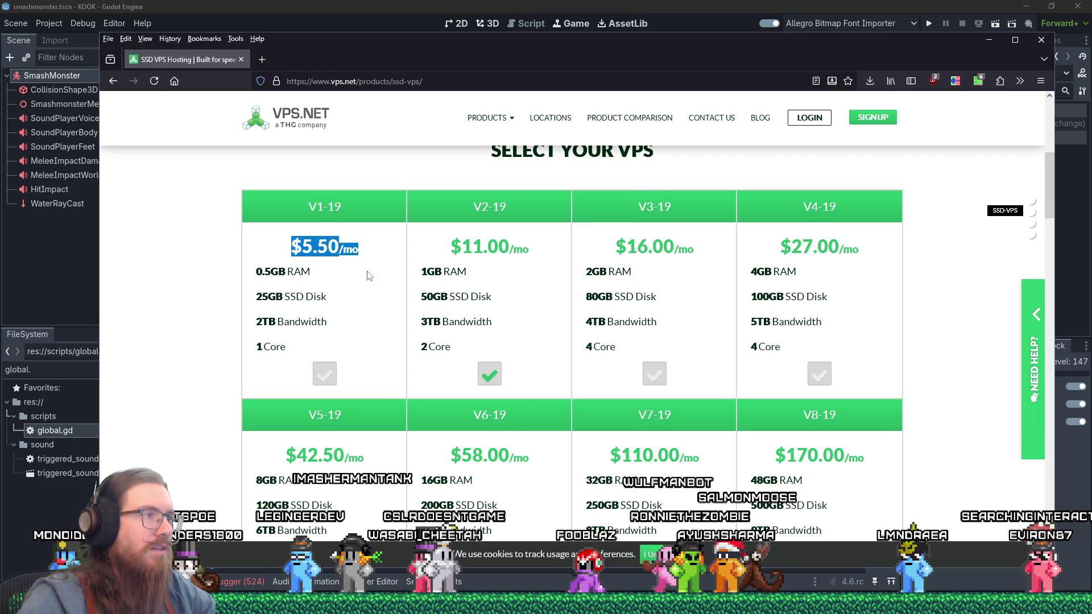
pyautogui.moveTo(292, 370); pyautogui.dragTo(255, 293)
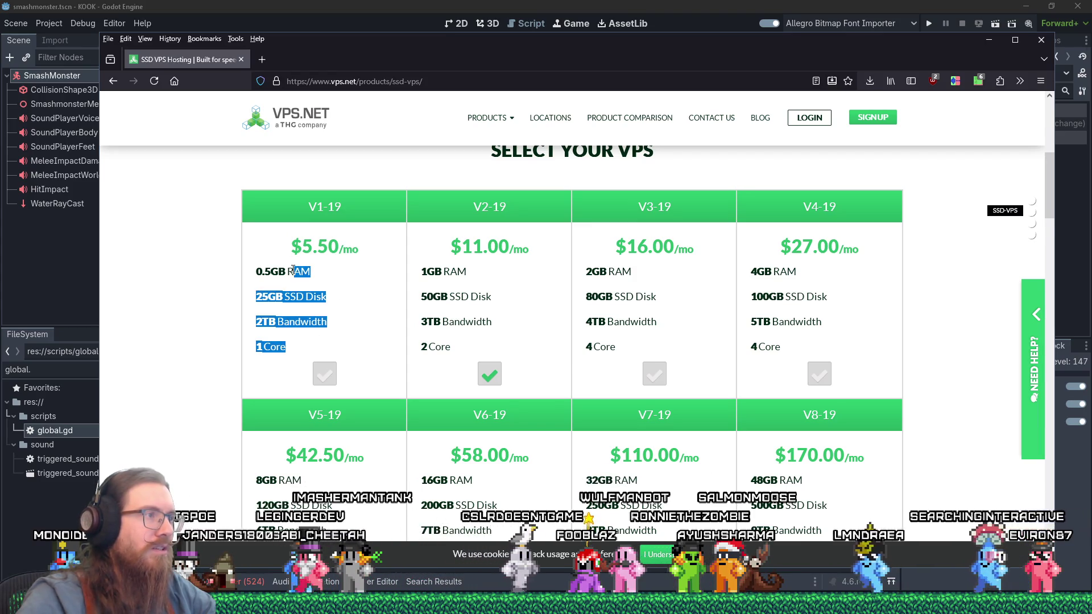
pyautogui.click(314, 300)
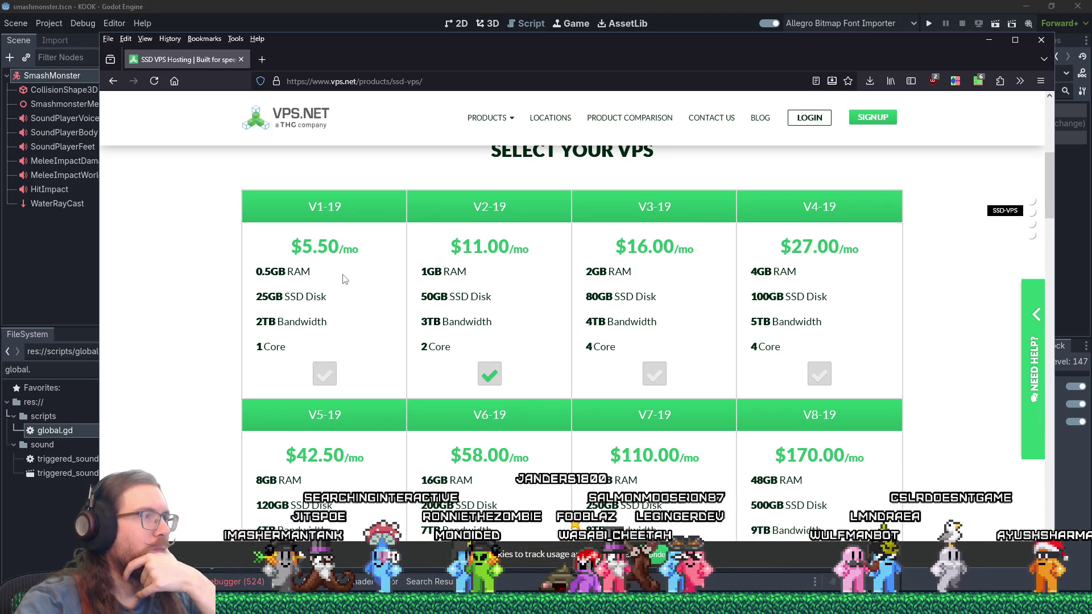
pyautogui.scroll(1, 301, 313)
pyautogui.scroll(3, 301, 313)
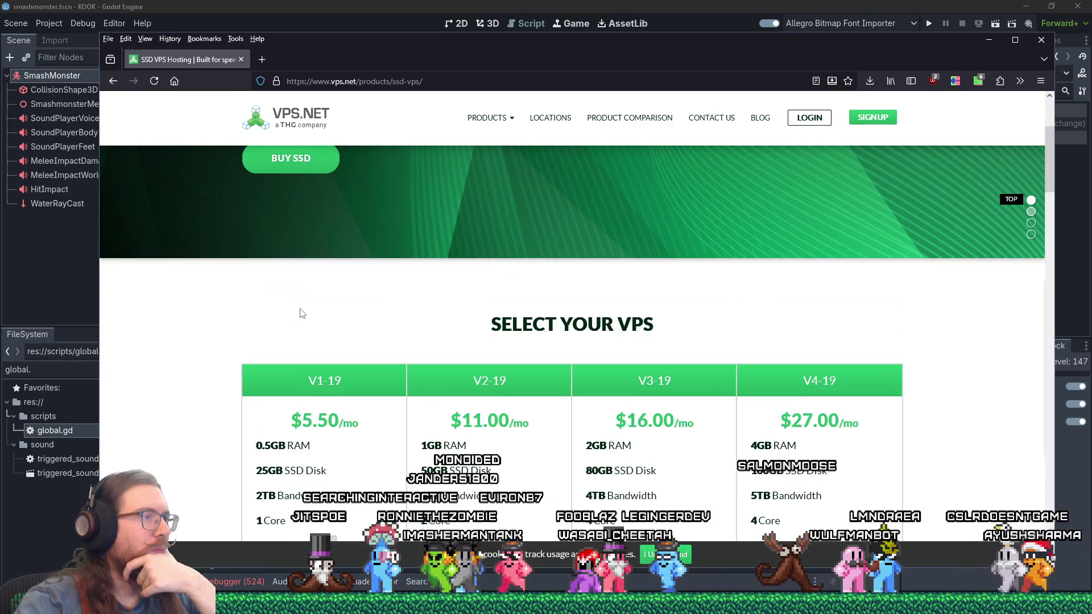
pyautogui.scroll(-3, 301, 313)
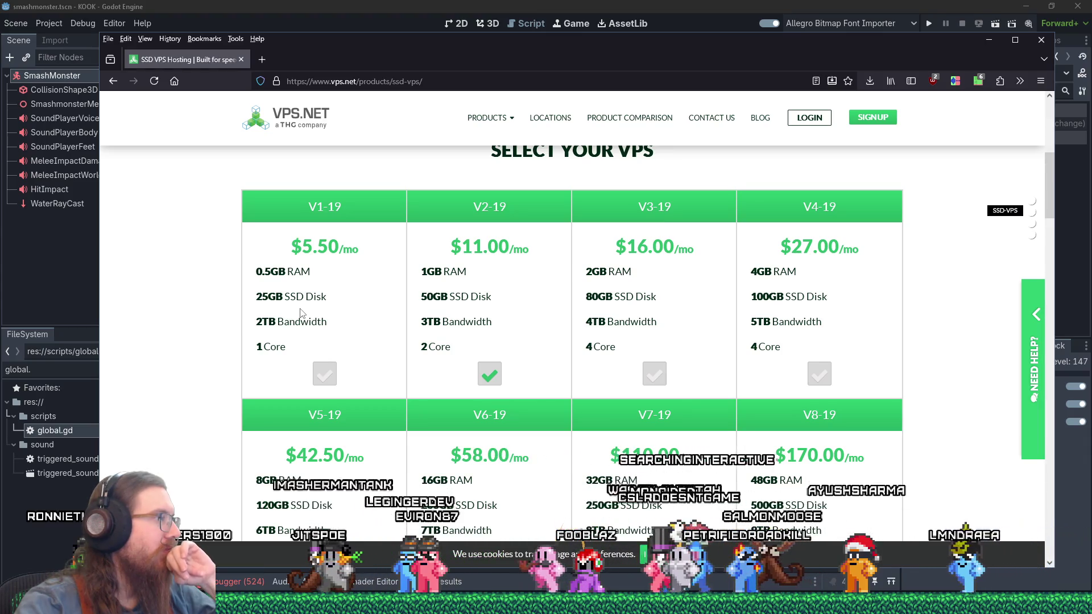
pyautogui.scroll(-1, 284, 314)
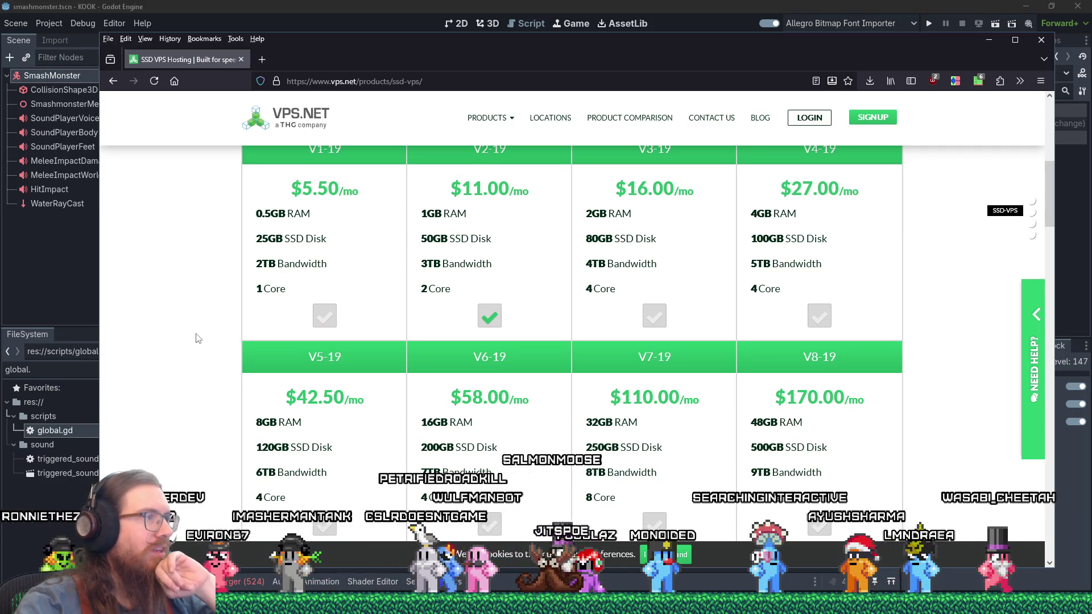
pyautogui.moveTo(293, 292); pyautogui.dragTo(274, 201)
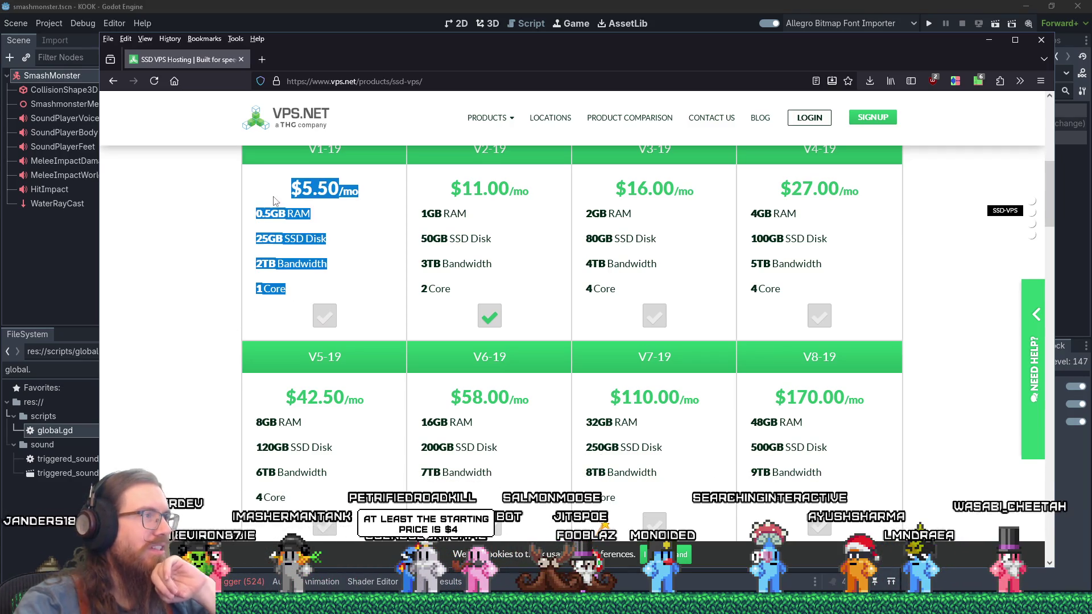
pyautogui.click(153, 337)
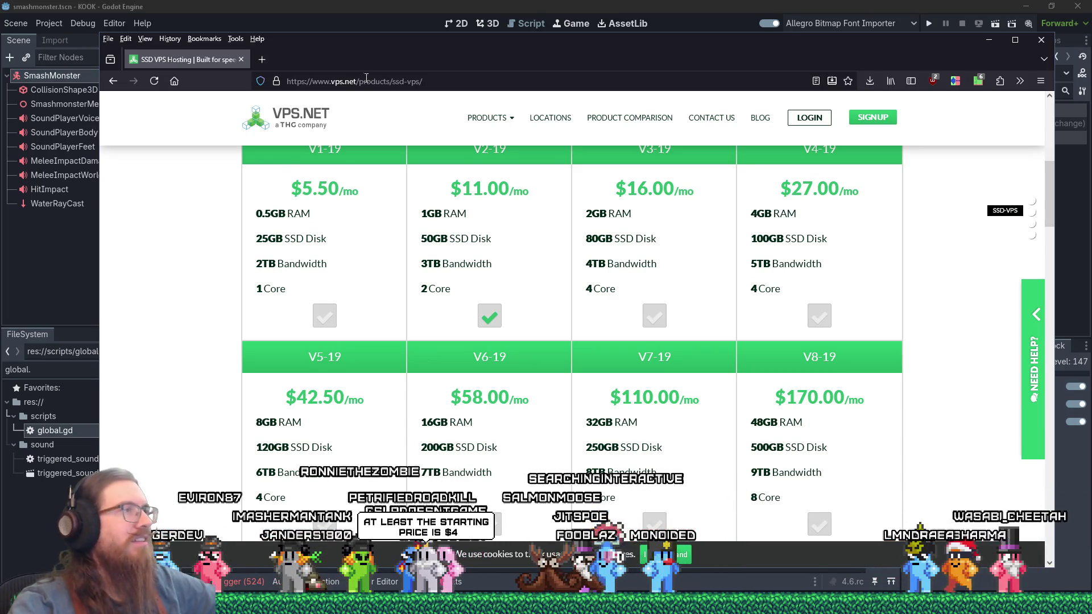
pyautogui.click(395, 83)
# Go to vultr.com and scroll through its cloud compute offerings.
pyautogui.write('vultr.com/')
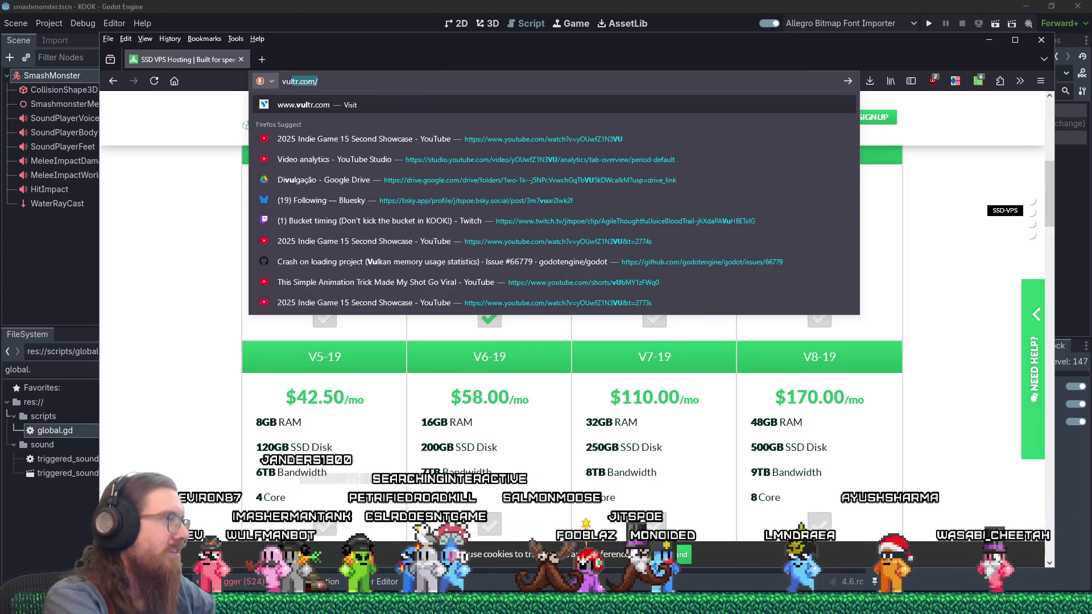
pyautogui.press('Return')
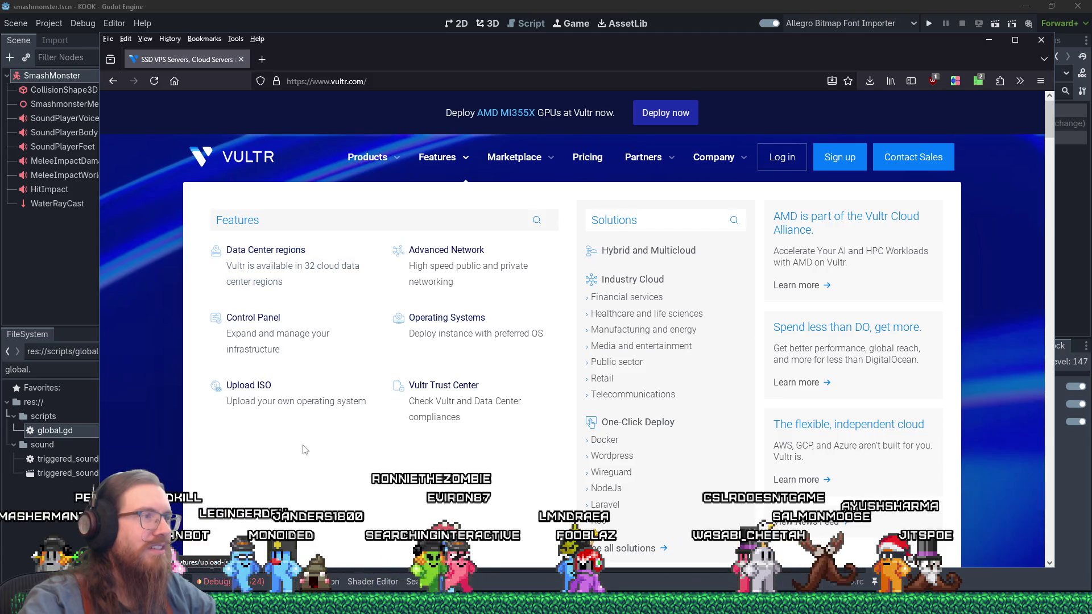
pyautogui.scroll(-5, 296, 435)
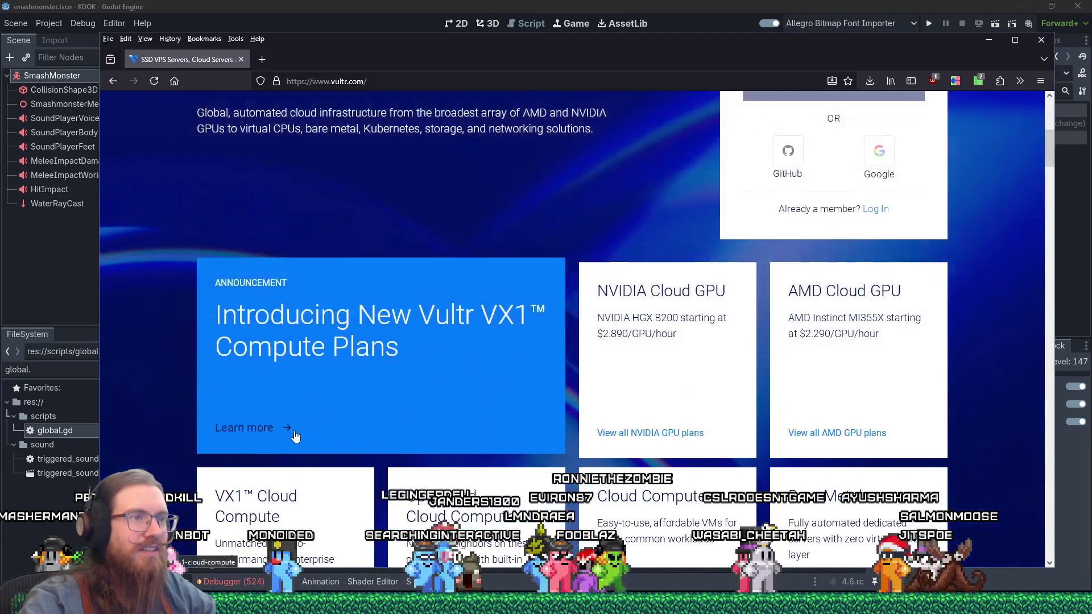
pyautogui.scroll(-3, 295, 435)
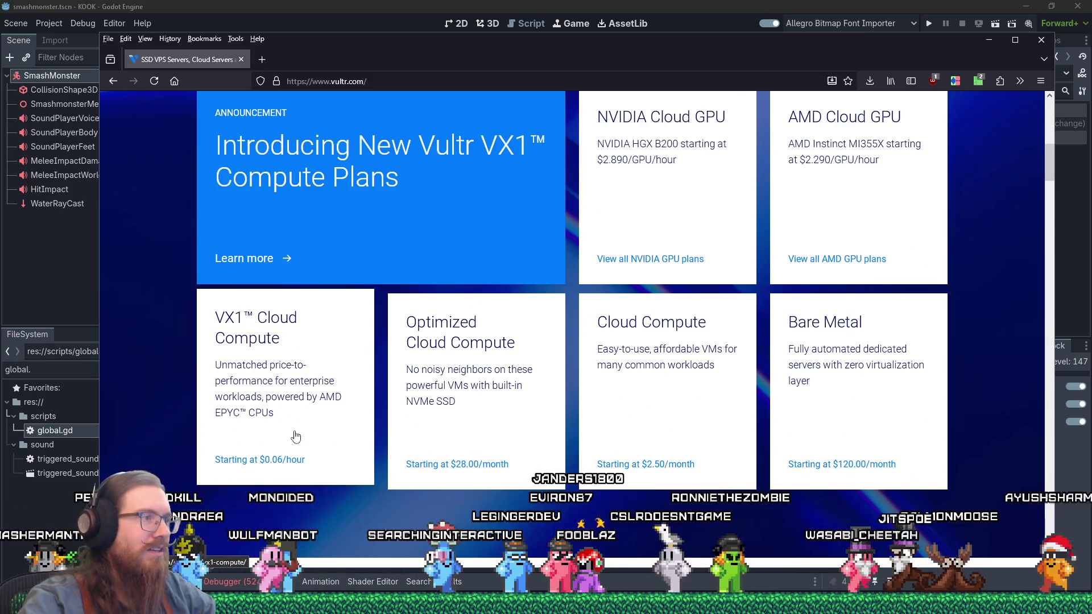
pyautogui.scroll(-2, 295, 436)
pyautogui.scroll(-8, 295, 436)
pyautogui.scroll(11, 293, 426)
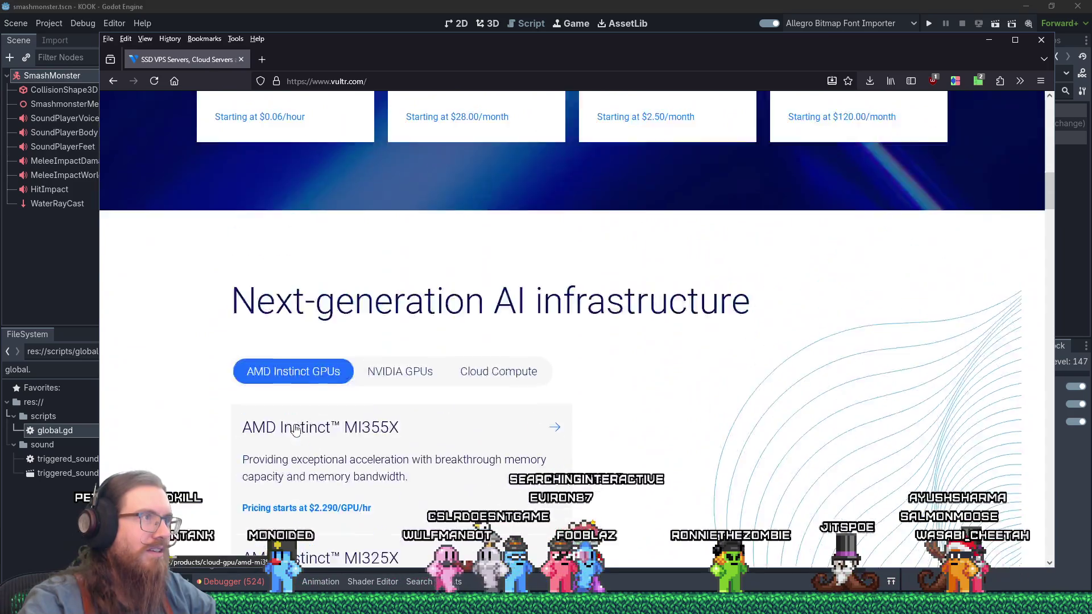
pyautogui.scroll(5, 290, 420)
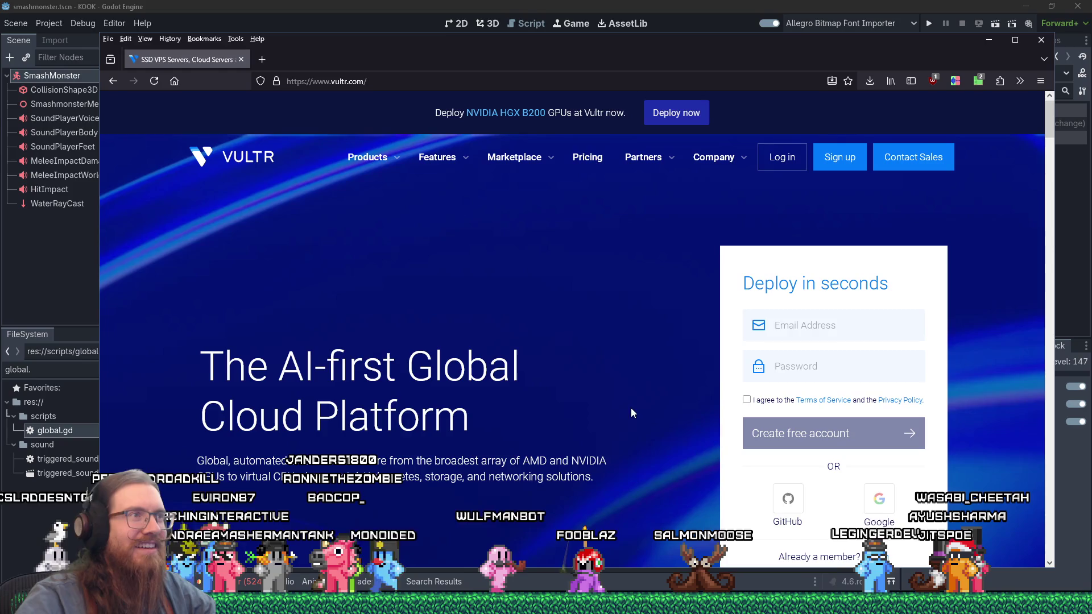
# Check the Products menu and settle on the AI-first Global Cloud Platform section.
pyautogui.moveTo(387, 162)
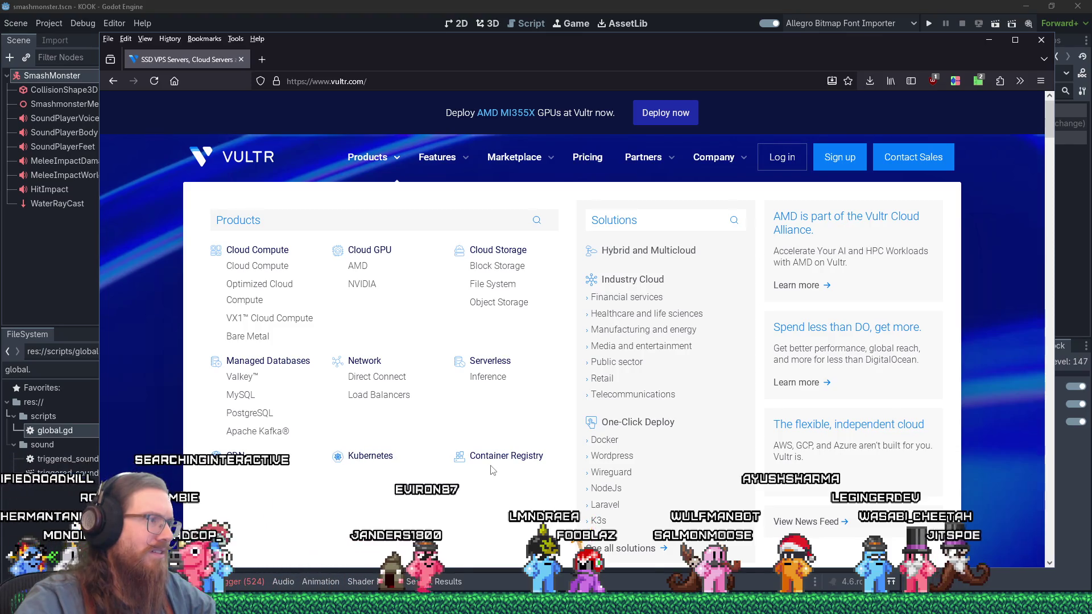
pyautogui.scroll(-2, 643, 446)
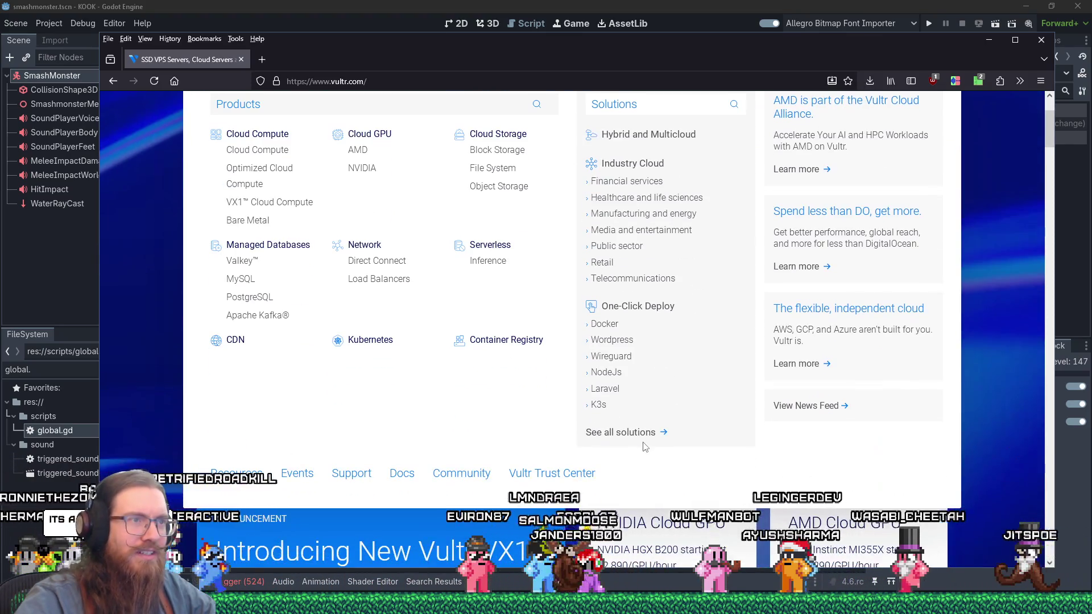
pyautogui.scroll(1, 643, 447)
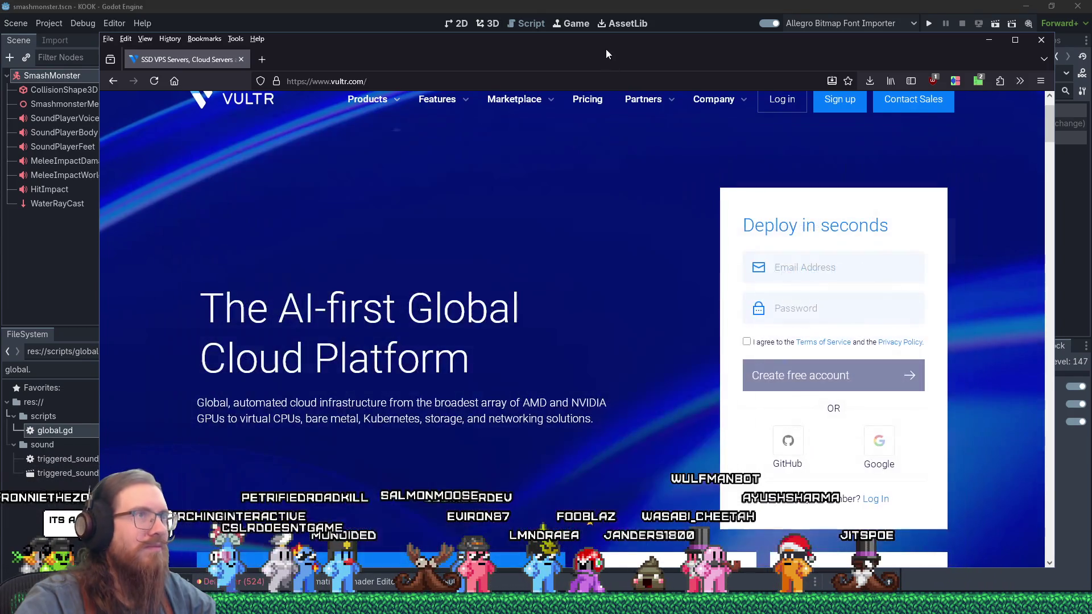
pyautogui.click(609, 76)
# Go to nearlyfreespeech.net and scroll down its pay-for-what-you-use hosting page.
pyautogui.write('nearlyfrees')
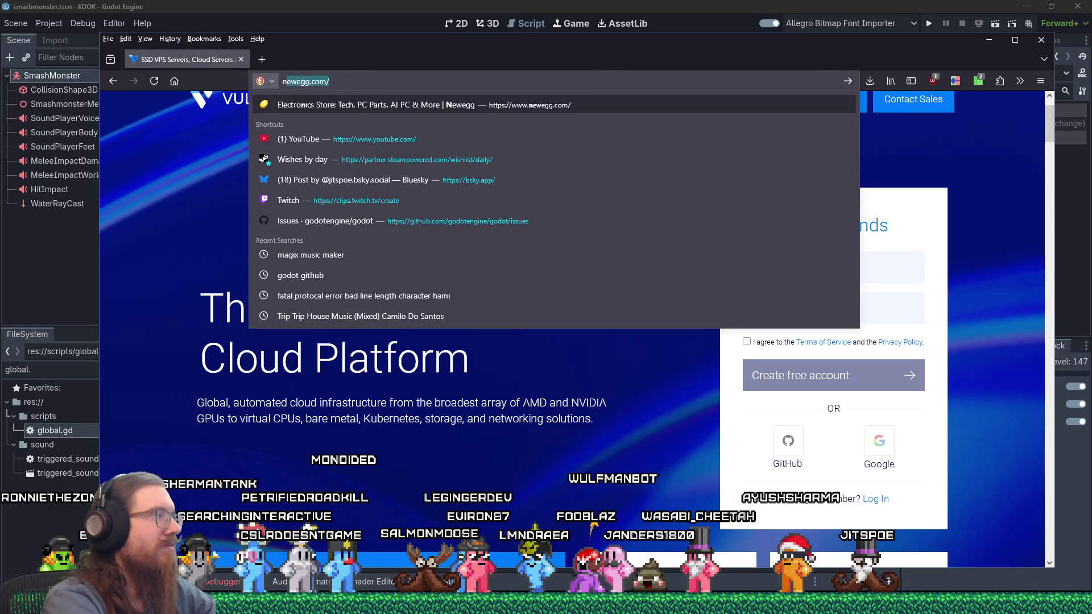
pyautogui.write('peech.net')
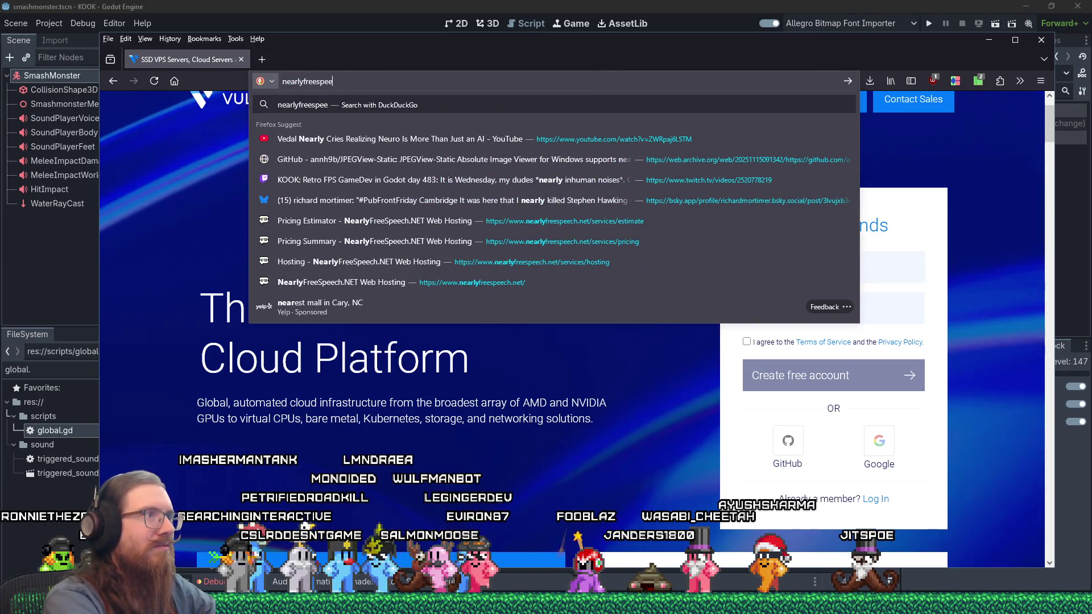
pyautogui.press('Return')
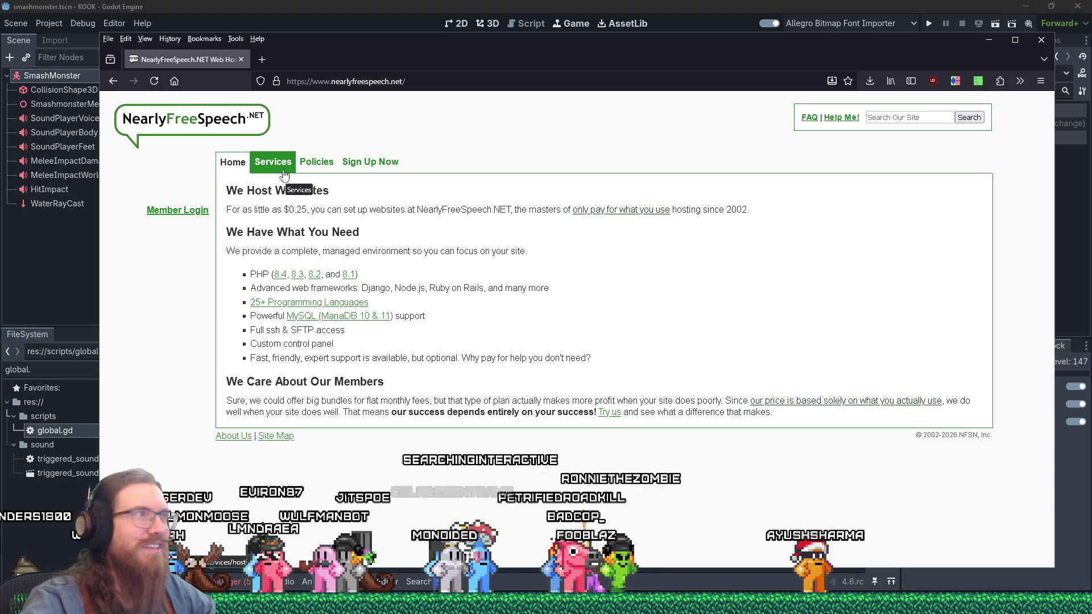
pyautogui.scroll(-3, 396, 218)
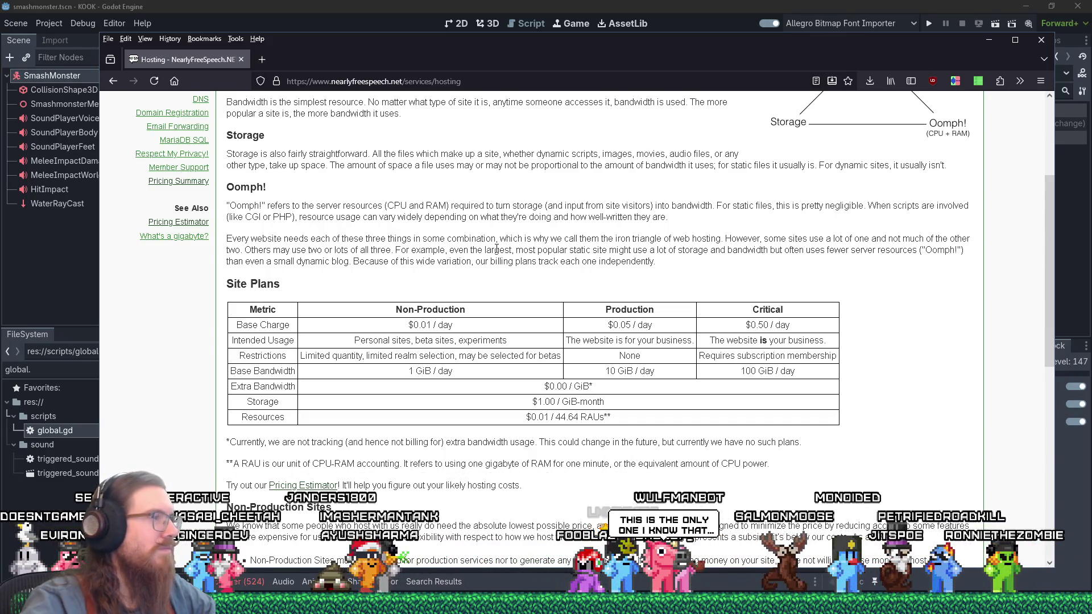
# Scroll to the Site Plans pricing table and launch Calculator via Win+R calc.
pyautogui.scroll(-2, 497, 248)
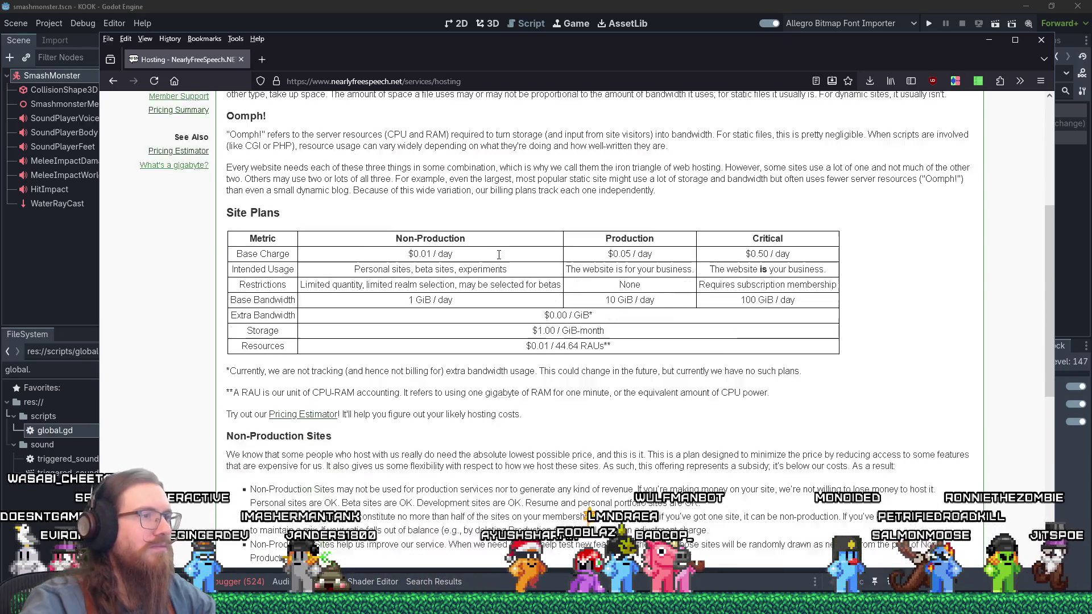
pyautogui.scroll(2, 676, 295)
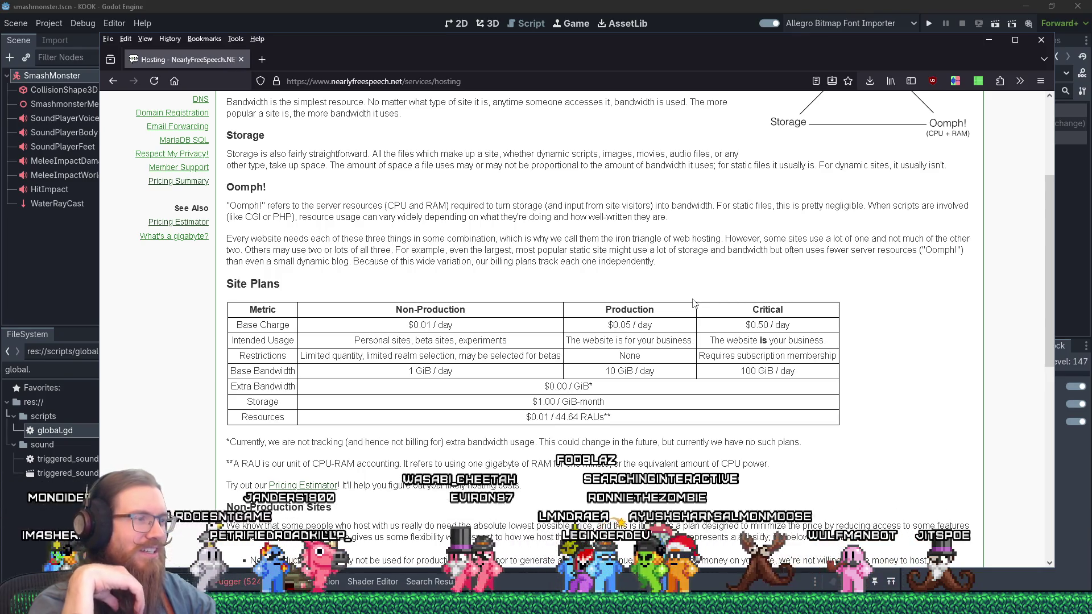
pyautogui.scroll(-4, 692, 303)
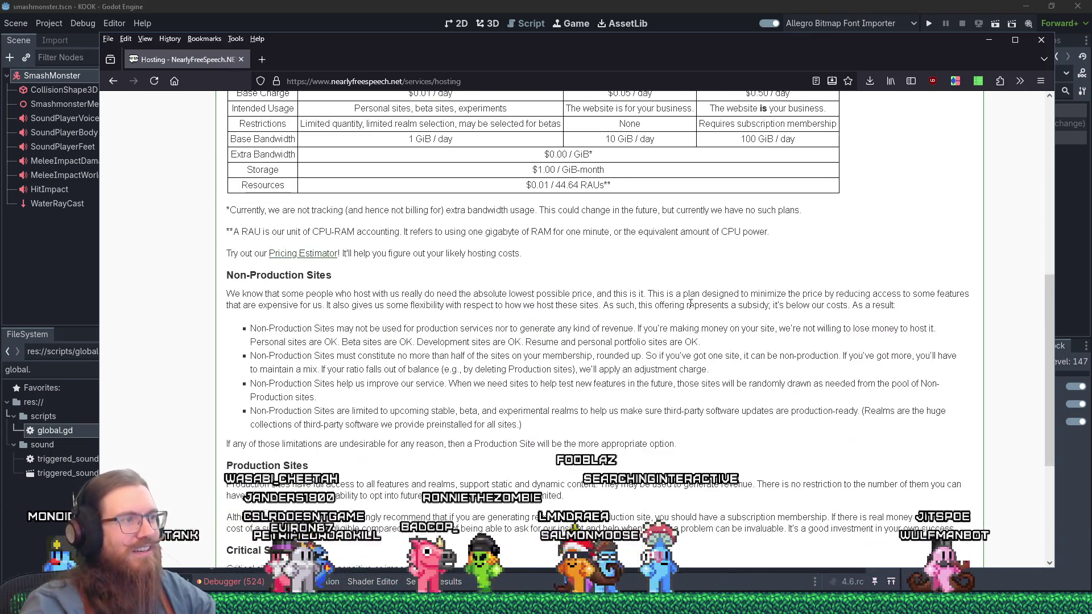
pyautogui.scroll(-4, 694, 307)
pyautogui.scroll(11, 682, 312)
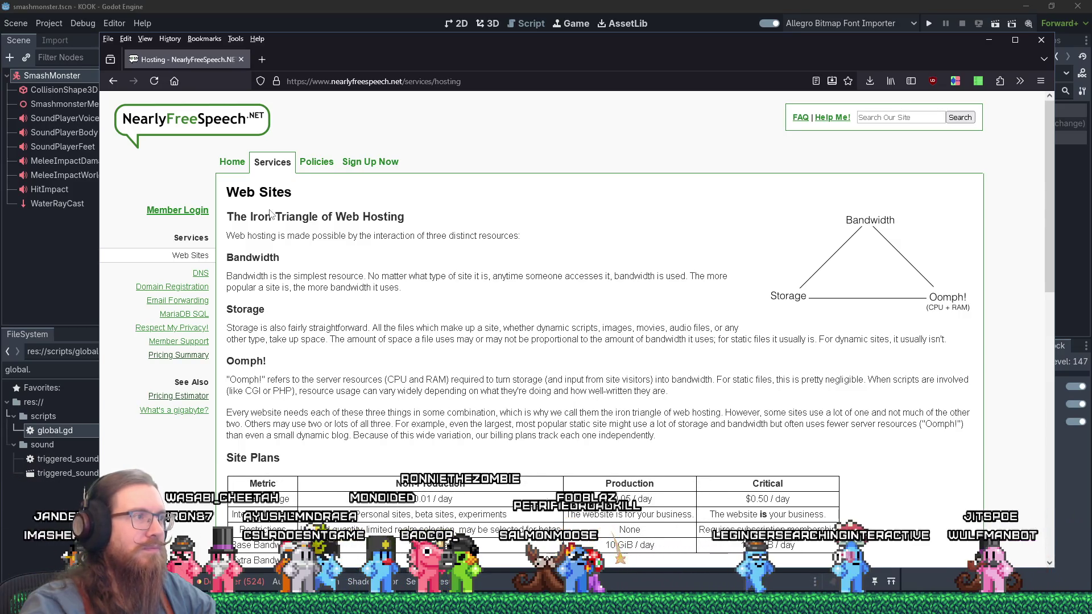
pyautogui.scroll(-4, 593, 269)
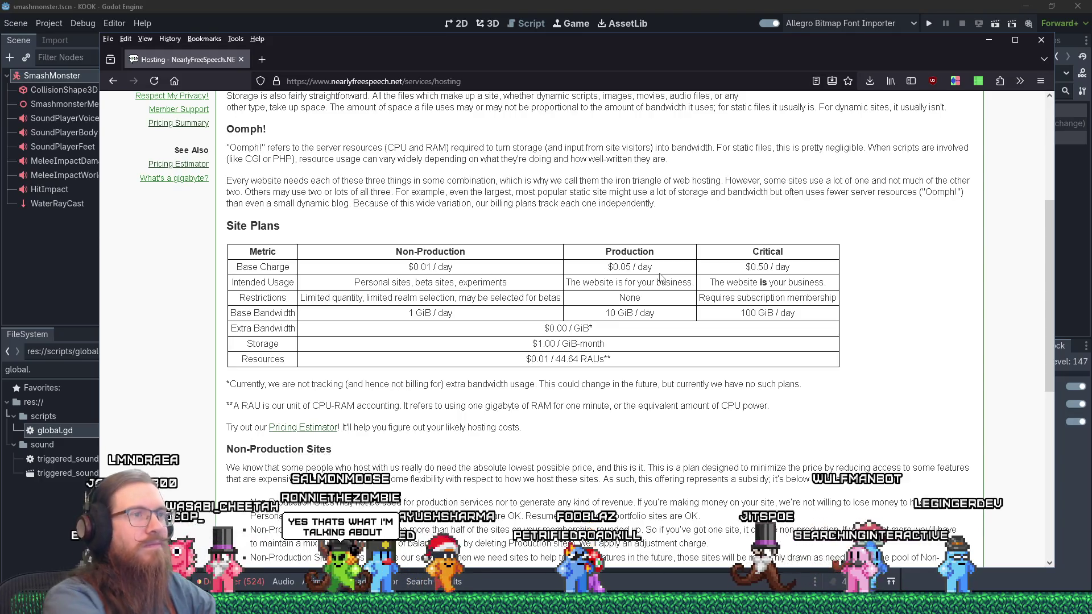
pyautogui.press('super+r')
pyautogui.press('Return')
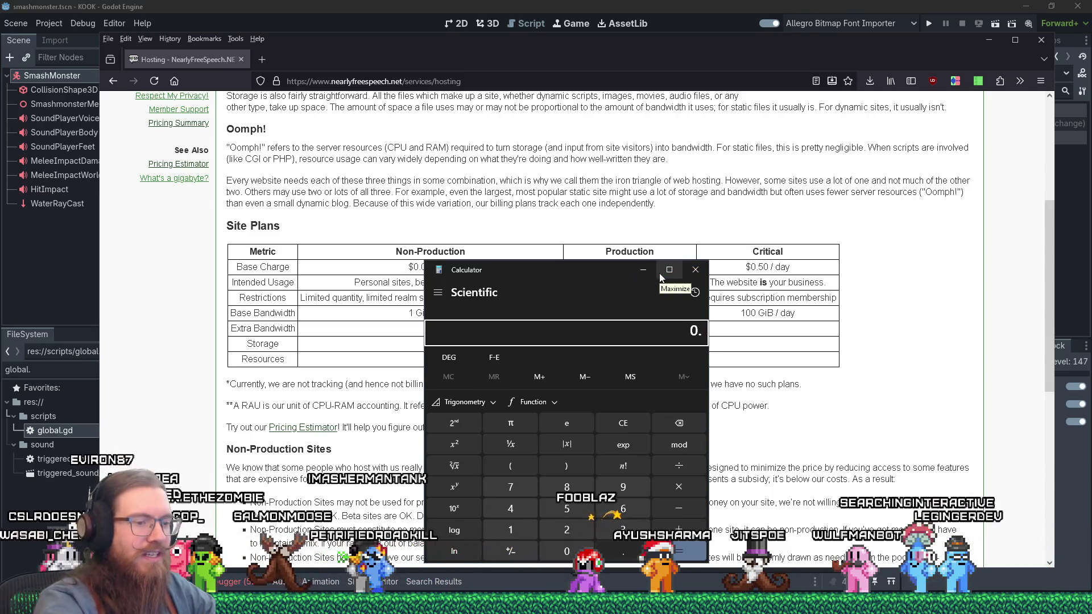
# Compute 0.05 × 30 = 1.5 and move the Calculator aside to reveal the table.
pyautogui.write('0.05')
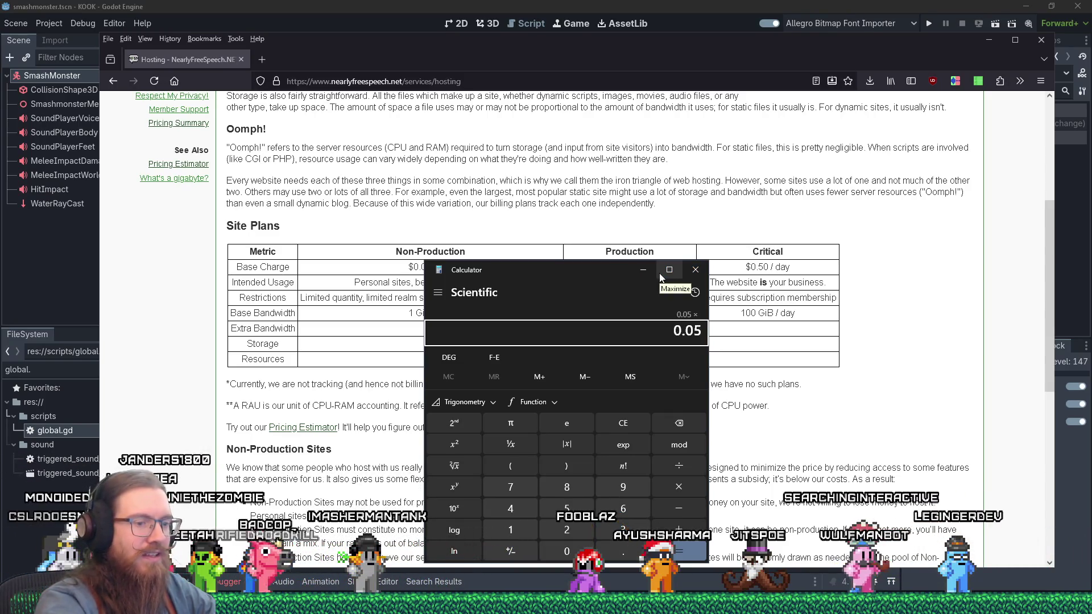
pyautogui.press('Return')
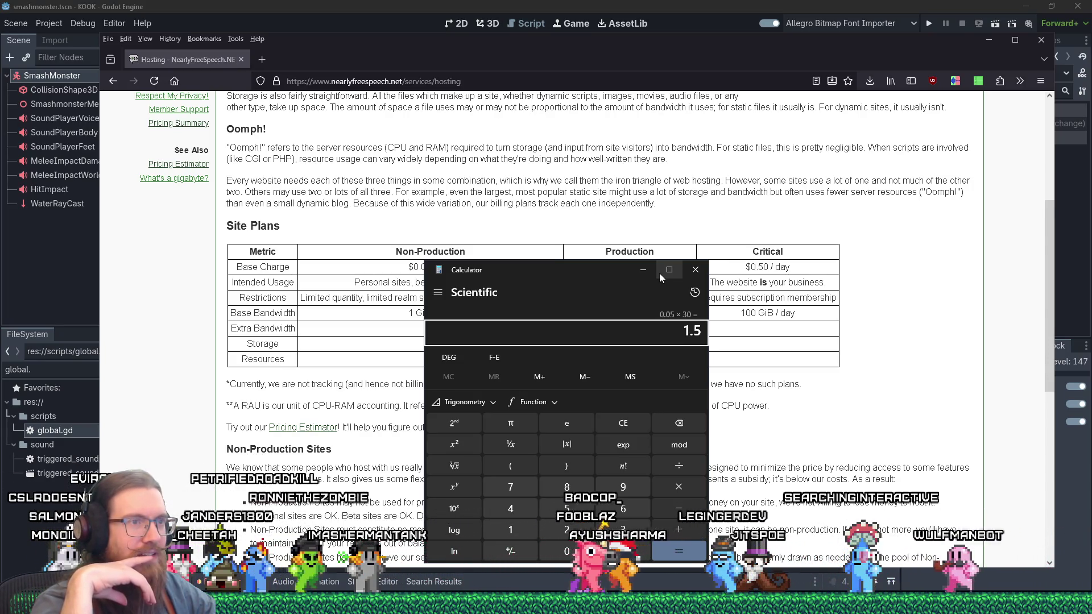
pyautogui.moveTo(566, 273)
pyautogui.mouseDown()
pyautogui.moveTo(304, 311)
pyautogui.moveTo(385, 389)
pyautogui.moveTo(589, 333)
pyautogui.mouseUp()
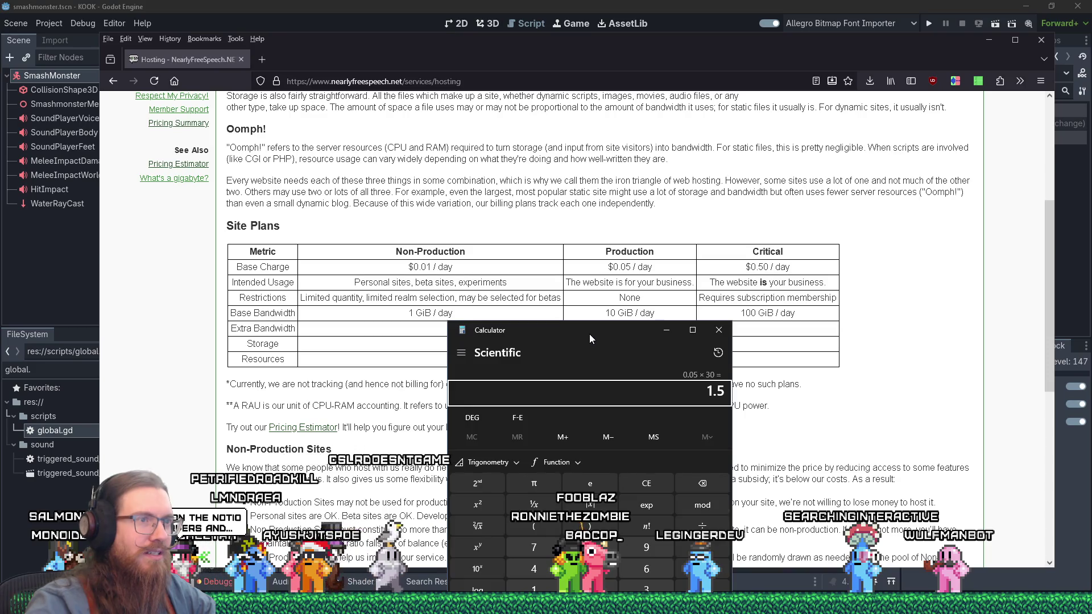
pyautogui.moveTo(589, 333)
pyautogui.mouseDown()
pyautogui.moveTo(603, 357)
pyautogui.moveTo(625, 355)
pyautogui.moveTo(618, 285)
pyautogui.moveTo(484, 254)
pyautogui.mouseUp()
# Compute 0.5 × 30 = 15, then minimize the Calculator.
pyautogui.write('0')
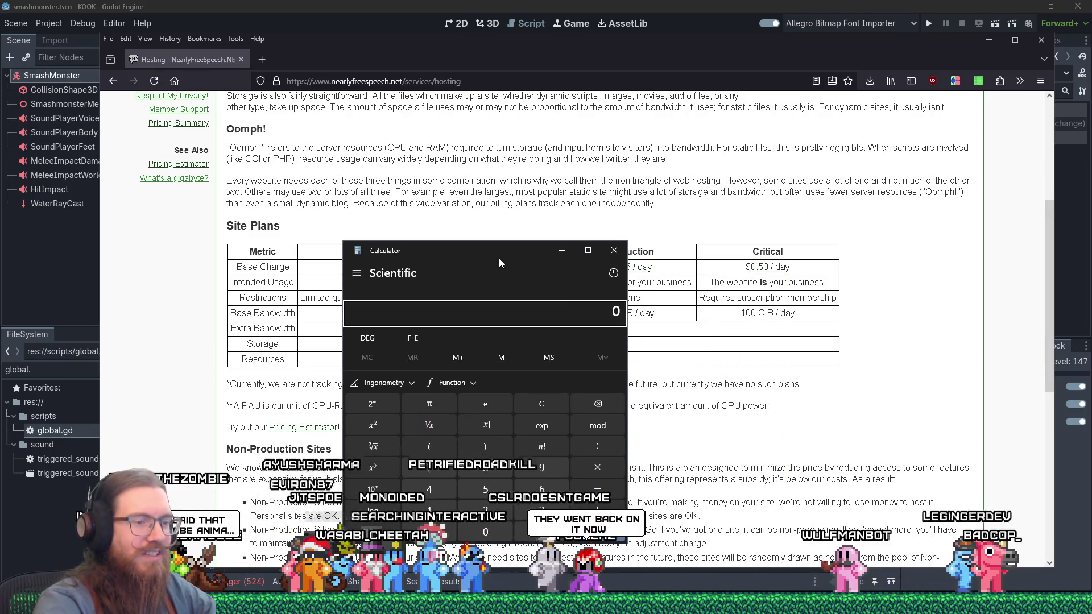
pyautogui.write('.5*30')
pyautogui.press('Return')
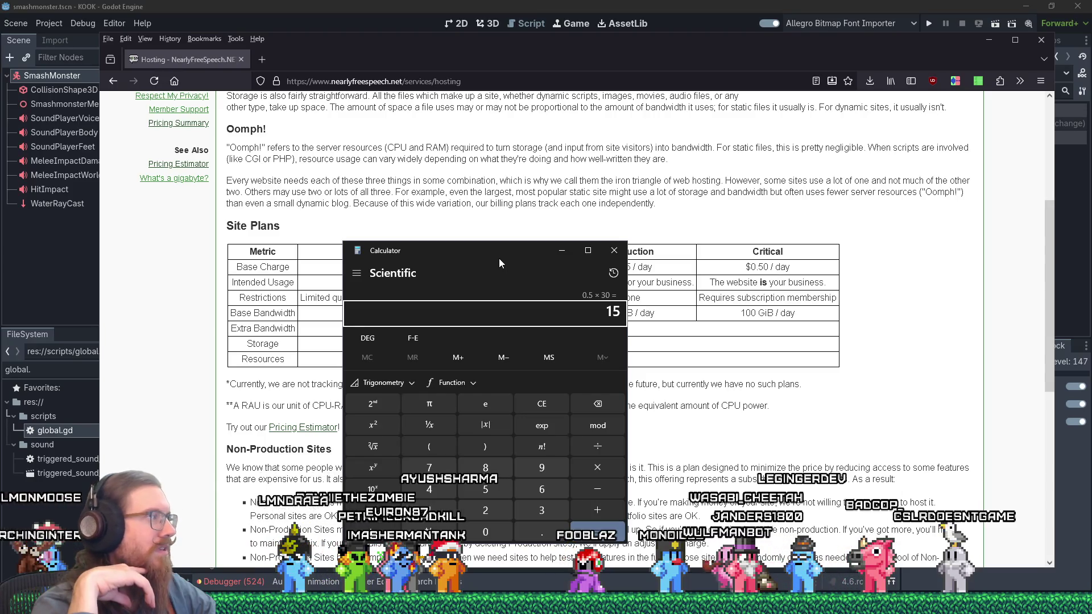
pyautogui.click(578, 248)
pyautogui.click(578, 89)
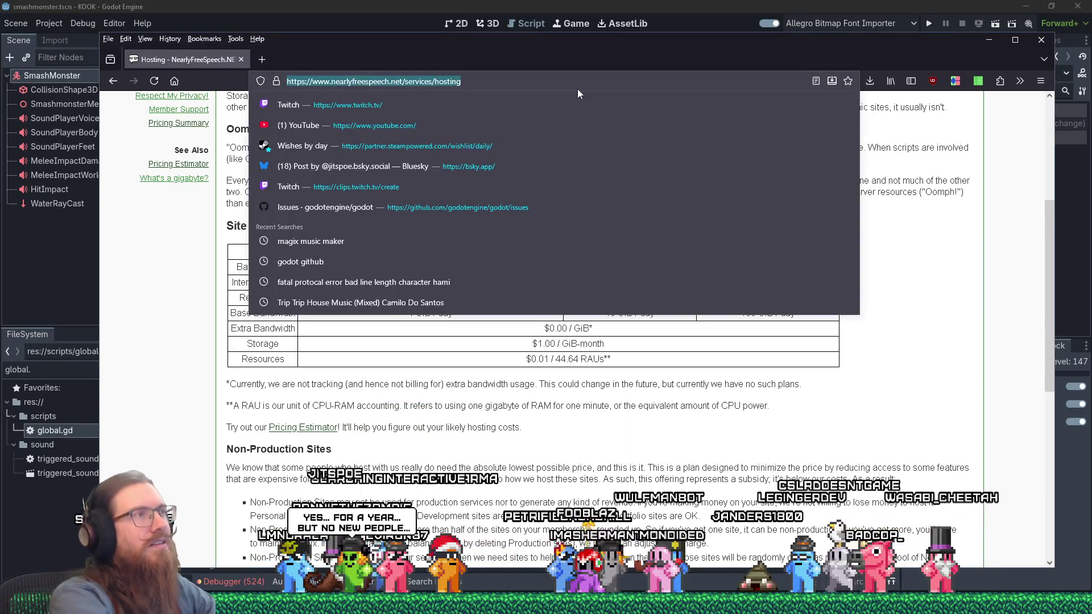
# Search the web for 'nostr' and scroll through the nostr.com homepage.
pyautogui.write('nostr')
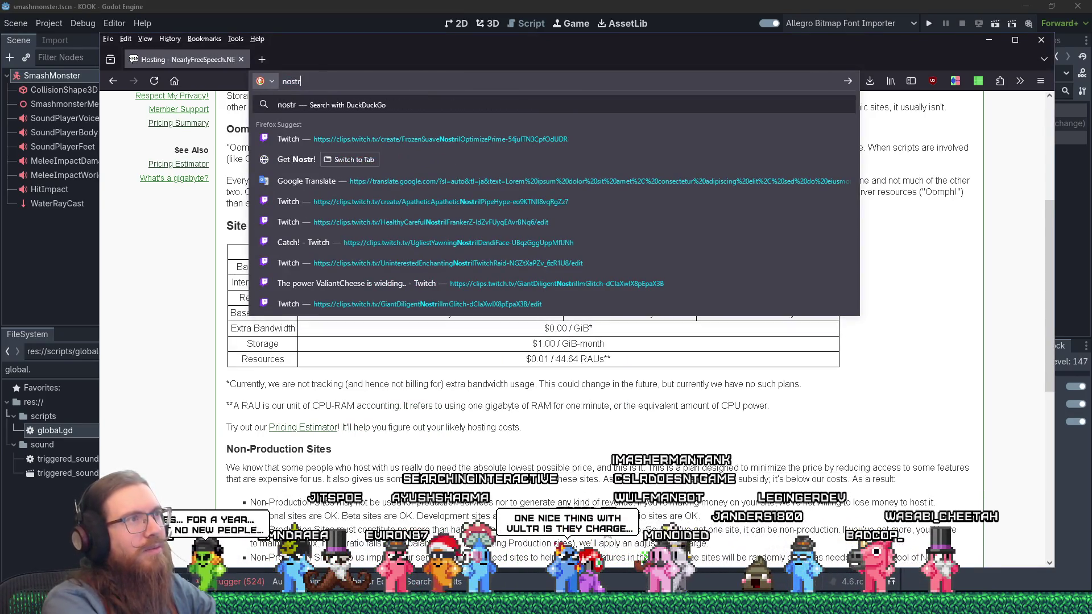
pyautogui.press('Return')
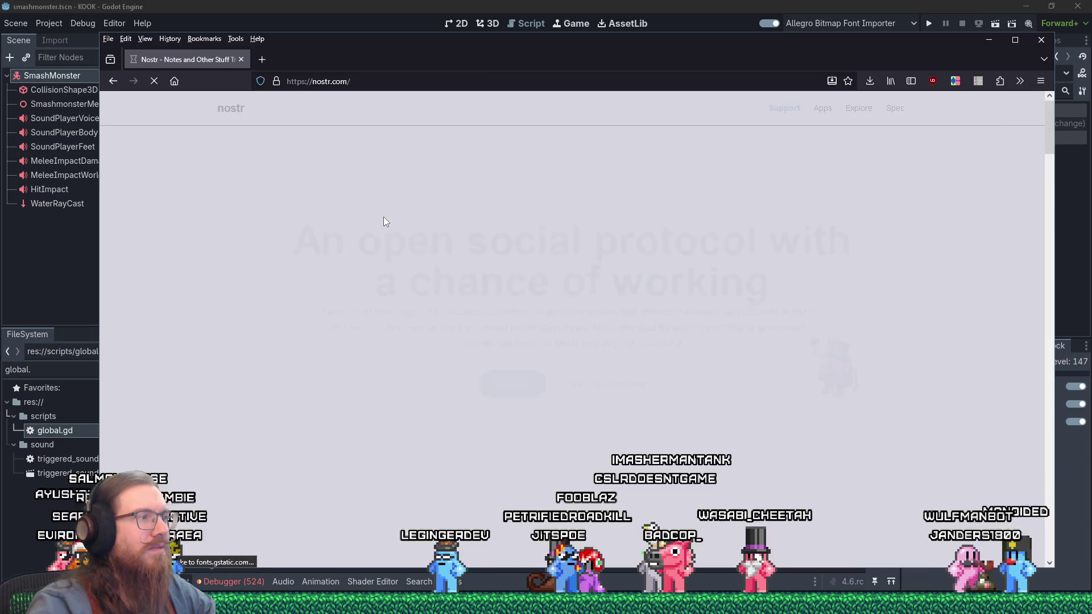
pyautogui.scroll(-5, 241, 171)
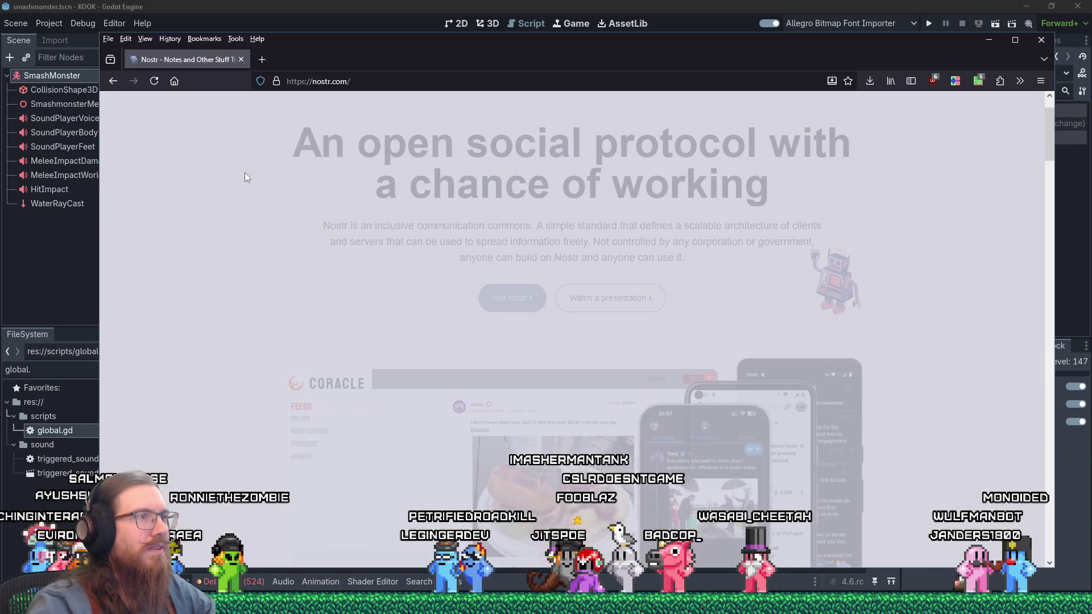
pyautogui.scroll(-10, 241, 205)
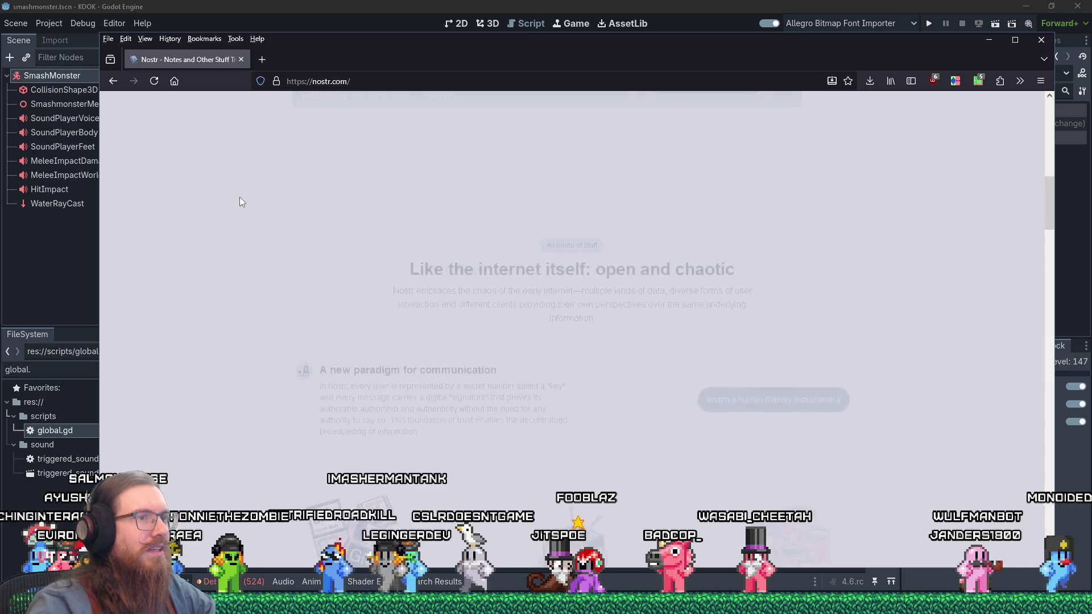
pyautogui.scroll(-6, 239, 199)
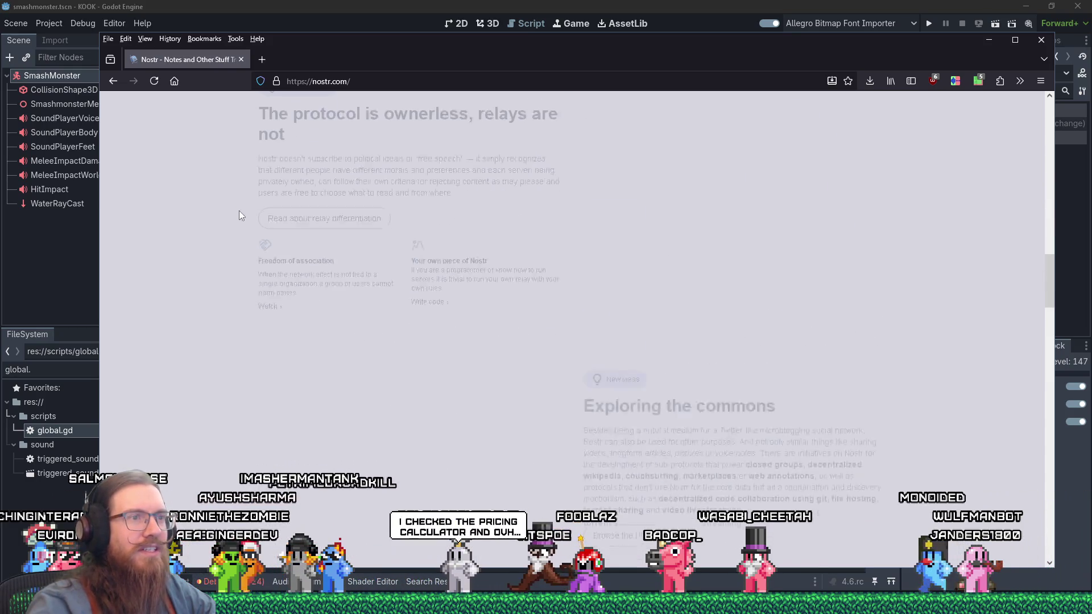
pyautogui.scroll(15, 233, 193)
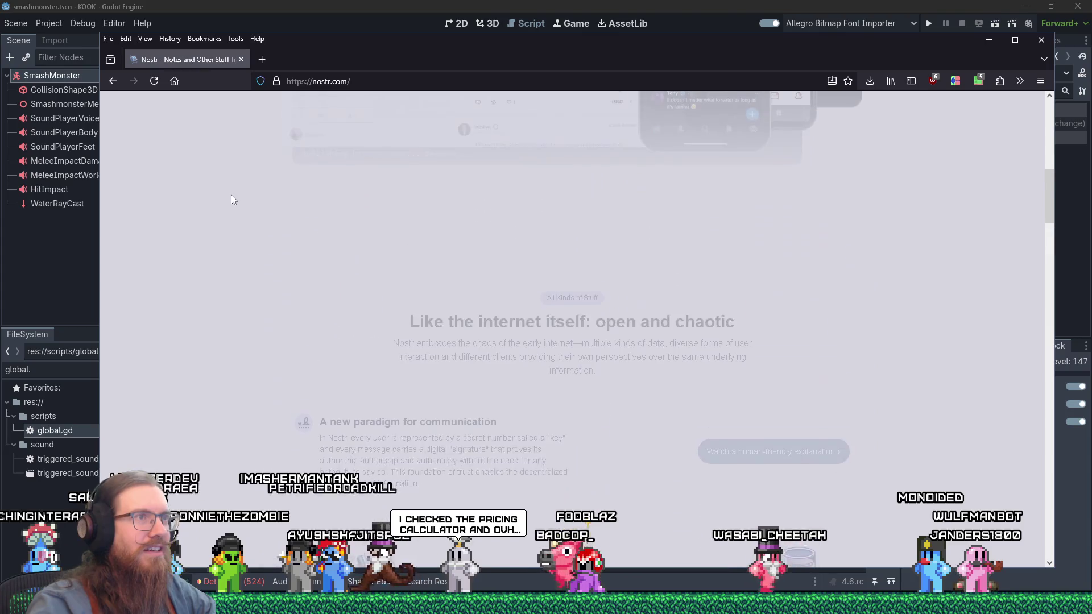
pyautogui.scroll(3, 215, 180)
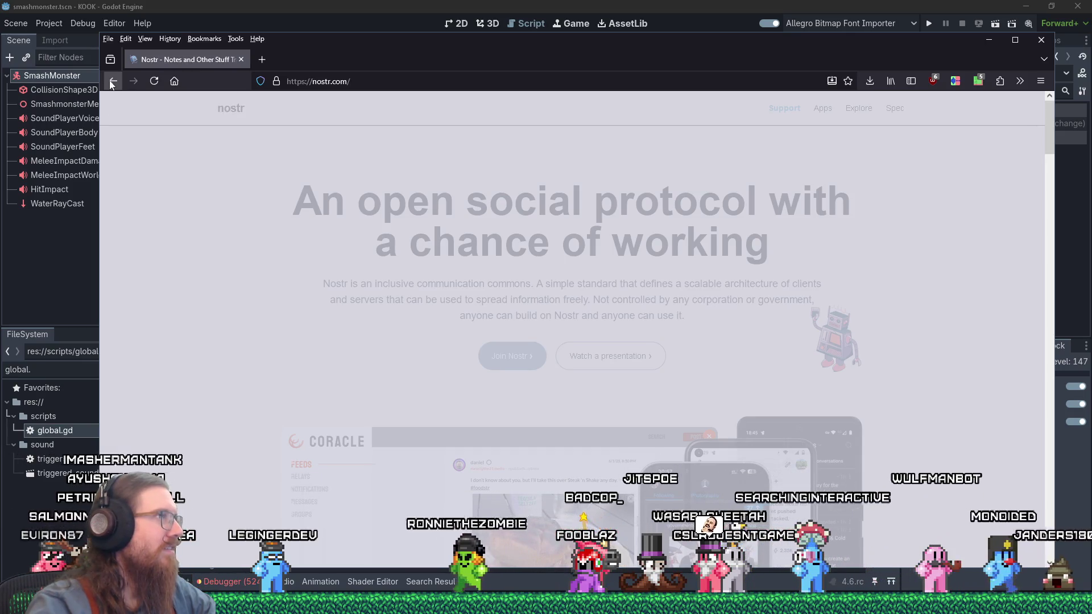
# Go back to DuckDuckGo's nostr results and scroll through them, including the Wikipedia panel.
pyautogui.click(112, 82)
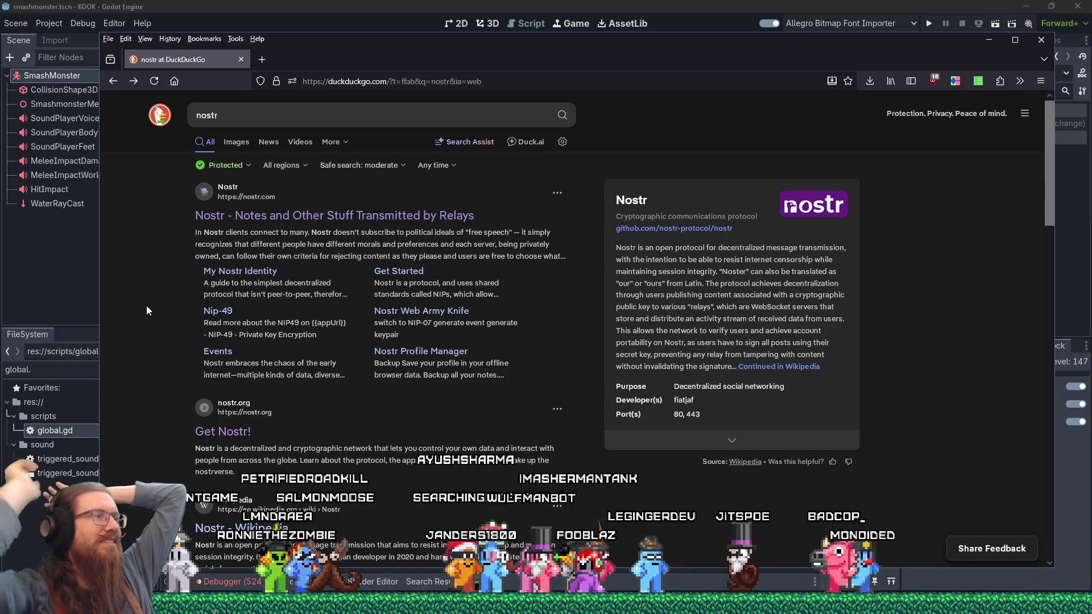
pyautogui.scroll(-2, 301, 339)
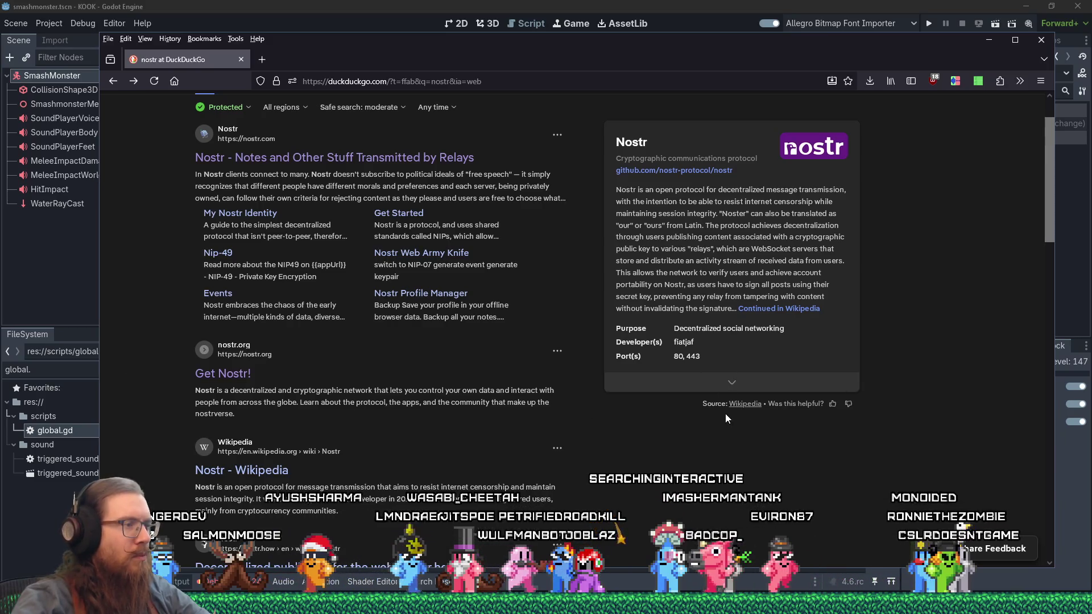
pyautogui.scroll(-2, 725, 414)
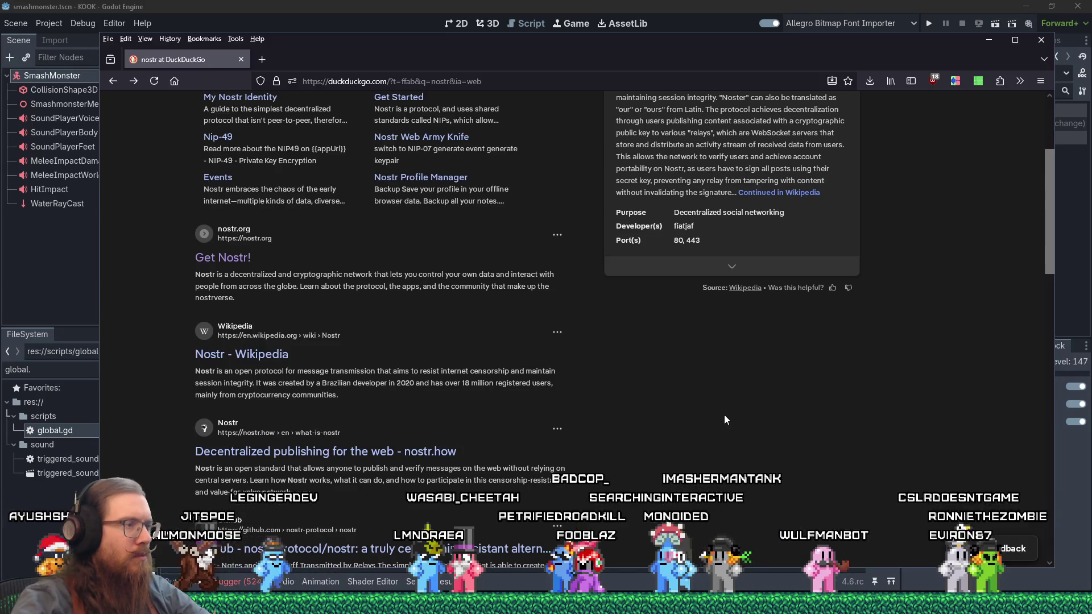
pyautogui.scroll(2, 724, 419)
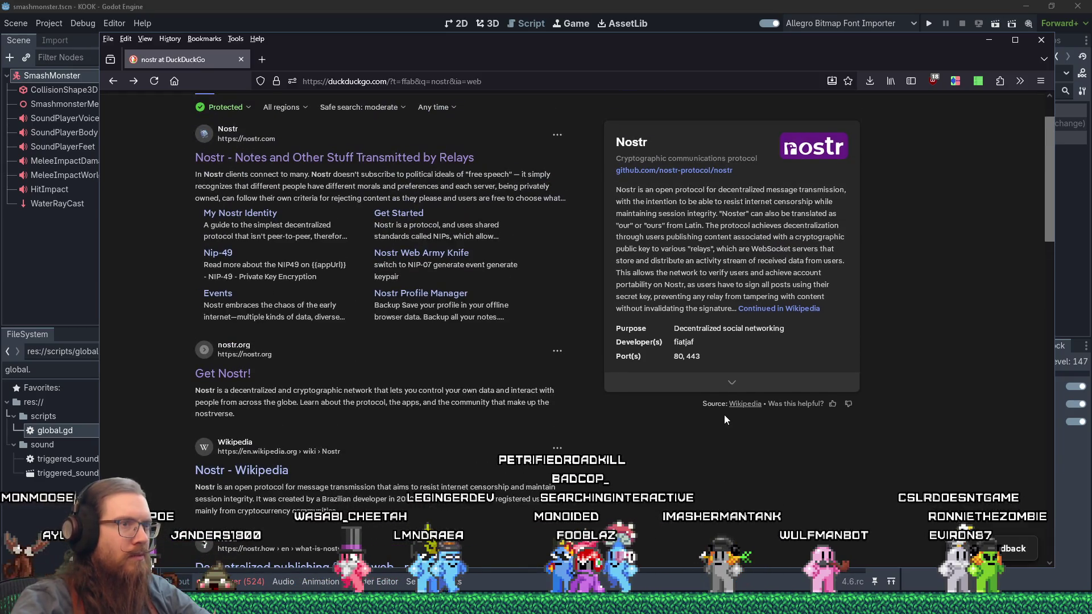
pyautogui.scroll(1, 724, 416)
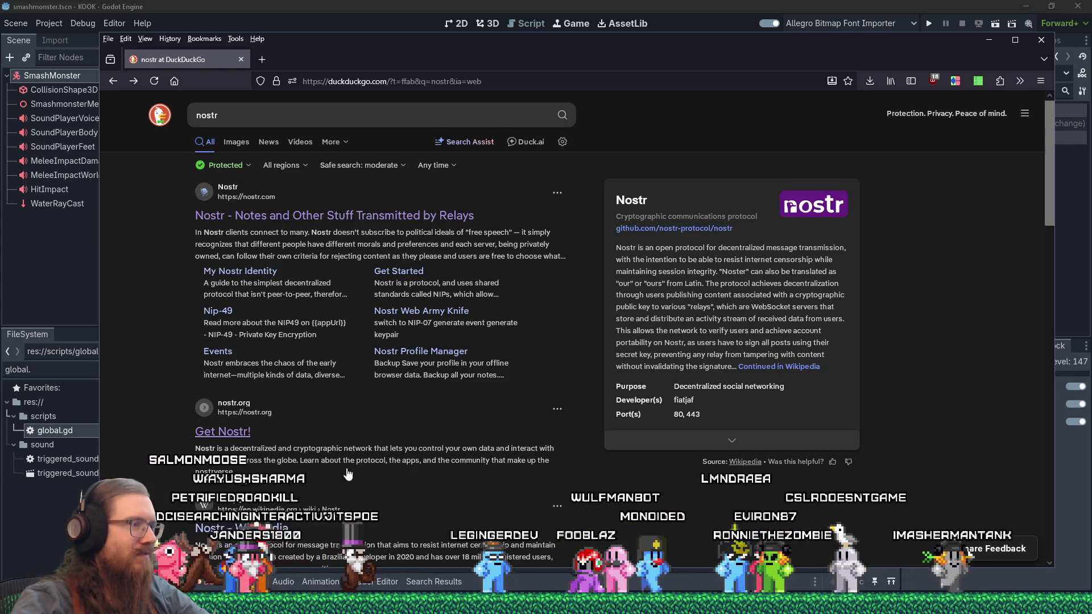
# Visit nostr.org's Get Nostr! page, go back, then close Firefox to reveal player_system.gd.
pyautogui.click(290, 465)
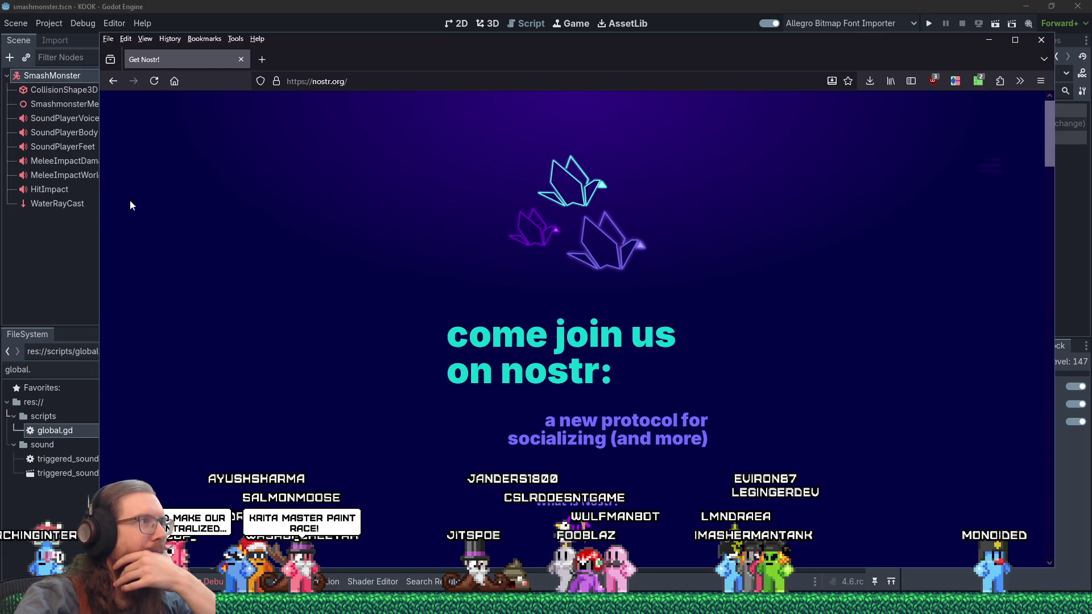
pyautogui.click(117, 79)
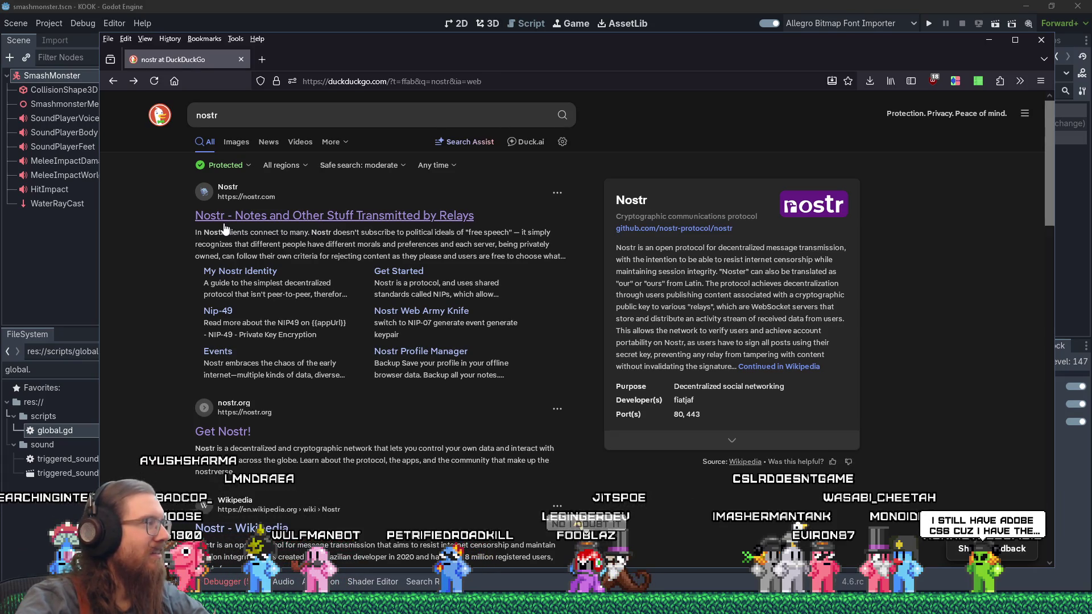
pyautogui.click(241, 60)
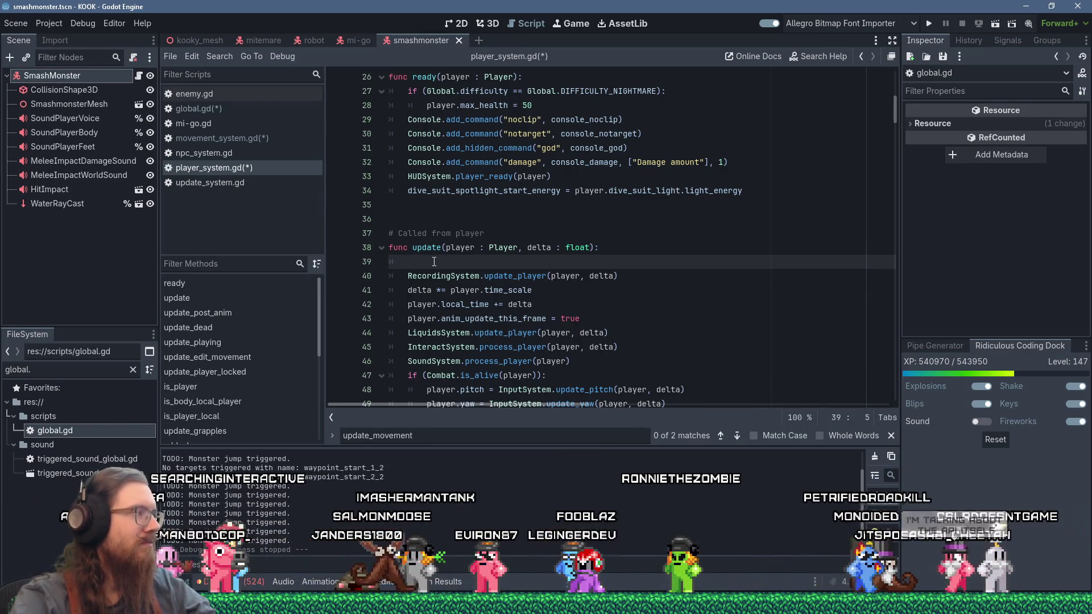
pyautogui.hotkey('alt', 'Tab')
pyautogui.hotkey('alt', 'shift', 'Tab')
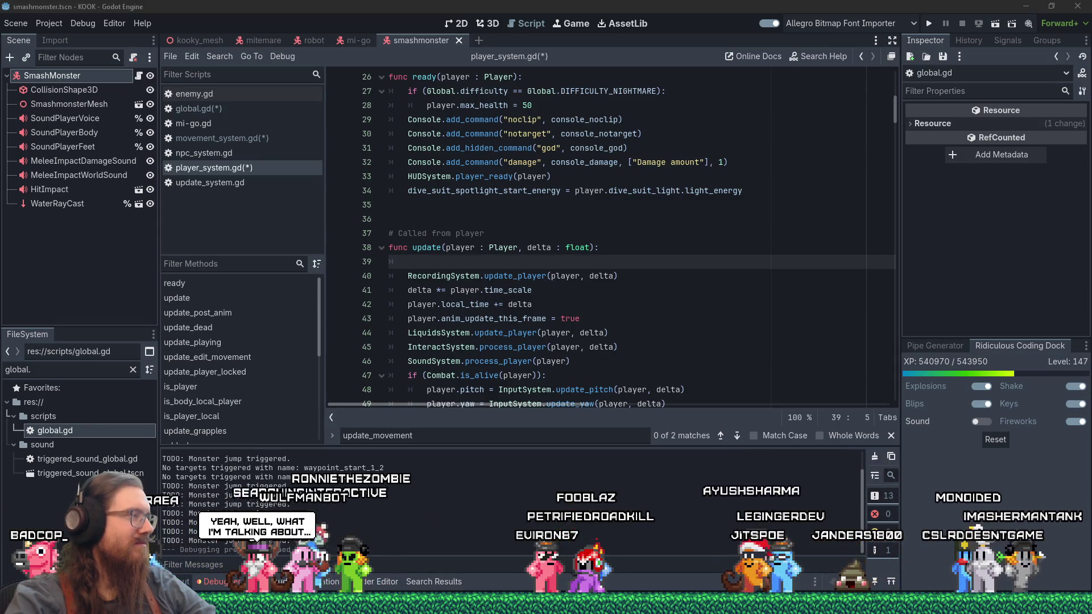
pyautogui.click(504, 265)
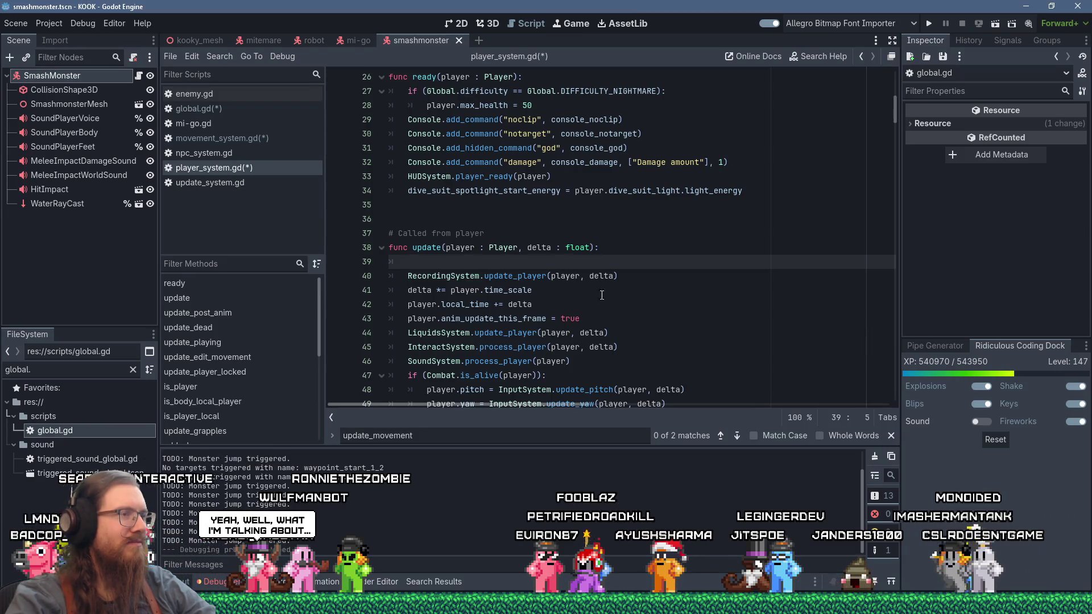